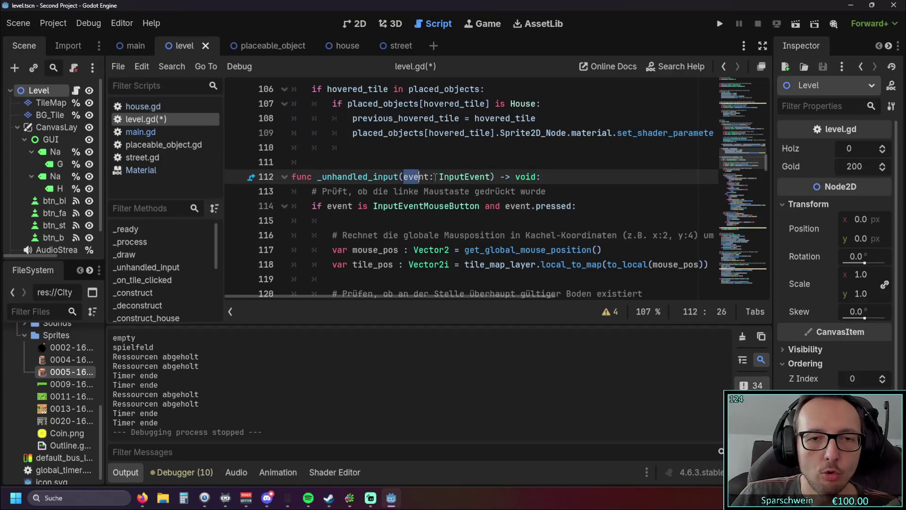
Step: Scroll level.gd down to the building_size_1x1 and building_size_2x2 checks near line 280
{"action": "left_click_drag", "start_coordinate": [441, 177], "coordinate": [492, 178]}
{"action": "left_click", "coordinate": [510, 148]}
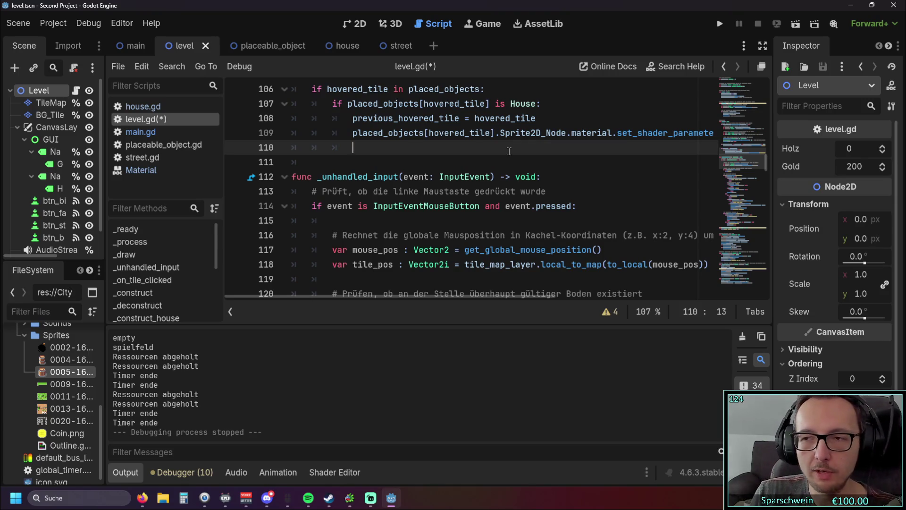
{"action": "left_click_drag", "start_coordinate": [766, 169], "coordinate": [772, 289]}
{"action": "scroll", "coordinate": [378, 194], "scroll_direction": "up", "scroll_amount": 3}
{"action": "left_click_drag", "start_coordinate": [458, 193], "coordinate": [306, 191]}
{"action": "left_click", "coordinate": [560, 206]}
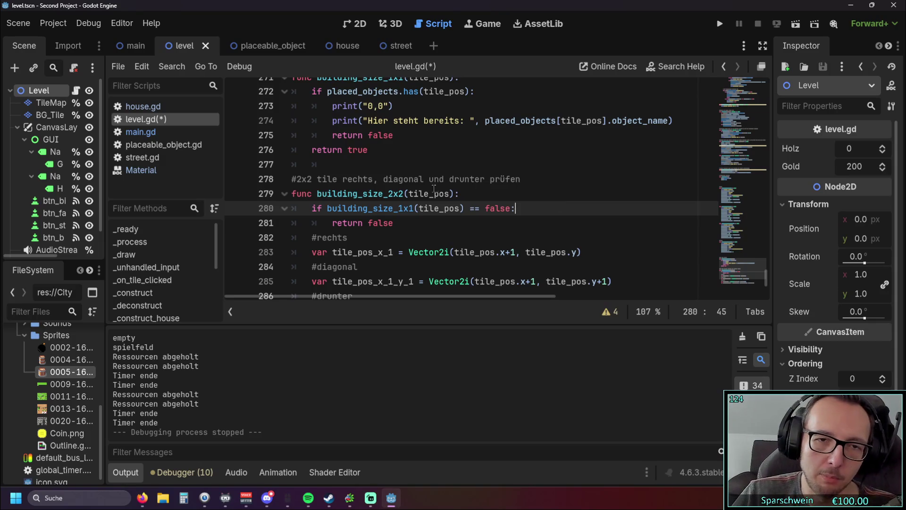
{"action": "left_click", "coordinate": [489, 195]}
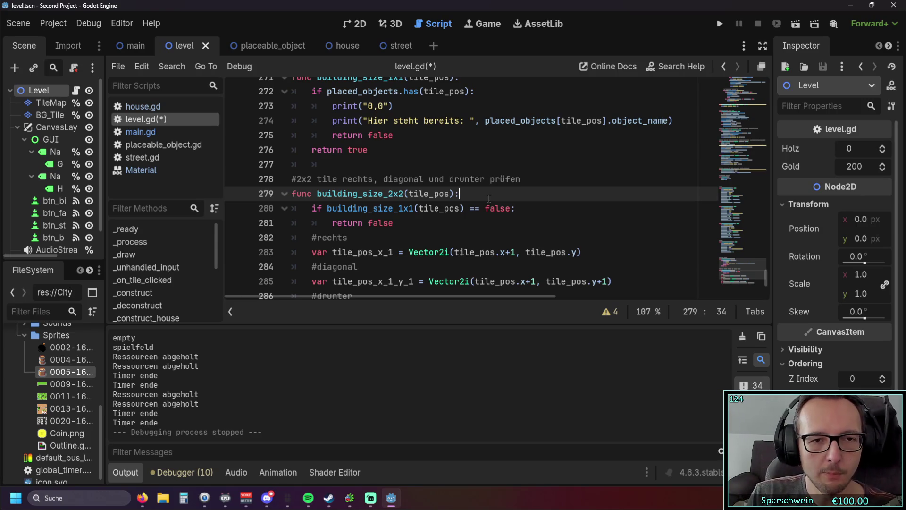
{"action": "scroll", "coordinate": [489, 198], "scroll_direction": "up", "scroll_amount": 20}
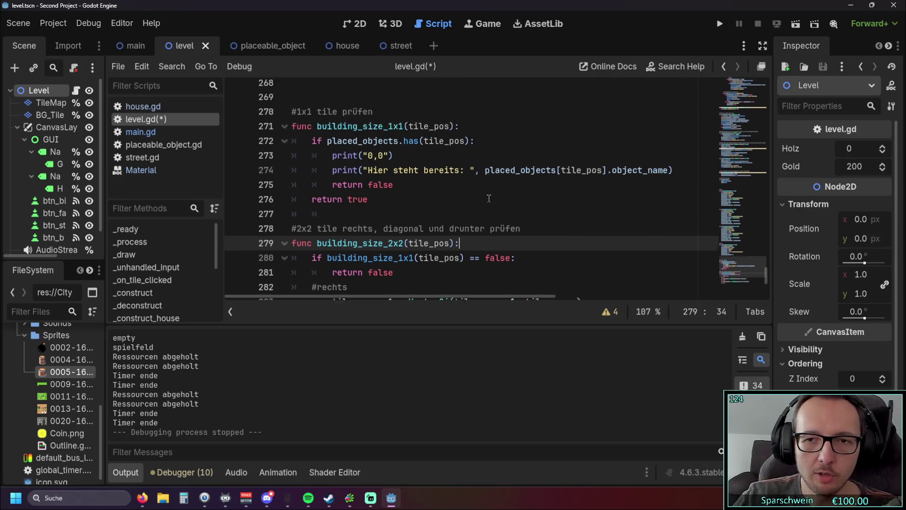
Step: Show lines 125–139 of level.gd and select the size-check calls on lines 134–136
{"action": "scroll", "coordinate": [482, 188], "scroll_direction": "up", "scroll_amount": 8}
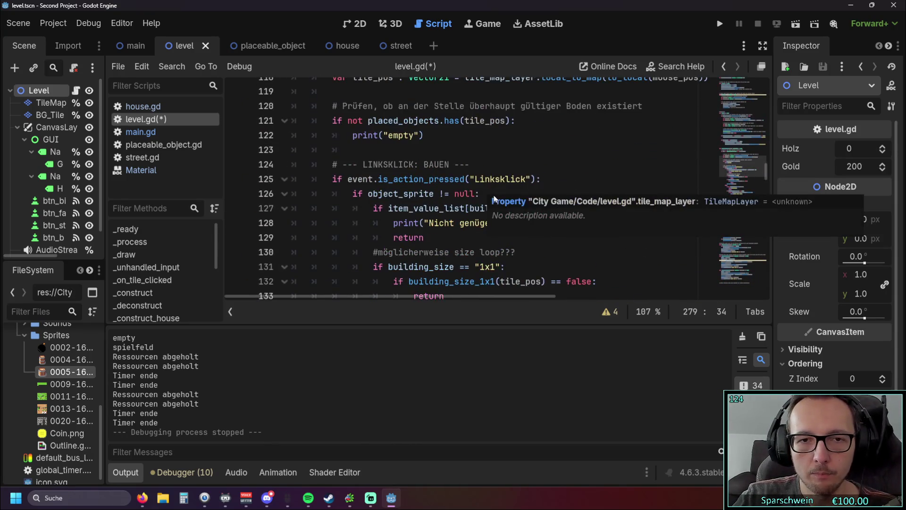
{"action": "scroll", "coordinate": [454, 197], "scroll_direction": "down", "scroll_amount": 4}
{"action": "scroll", "coordinate": [454, 197], "scroll_direction": "up", "scroll_amount": 3}
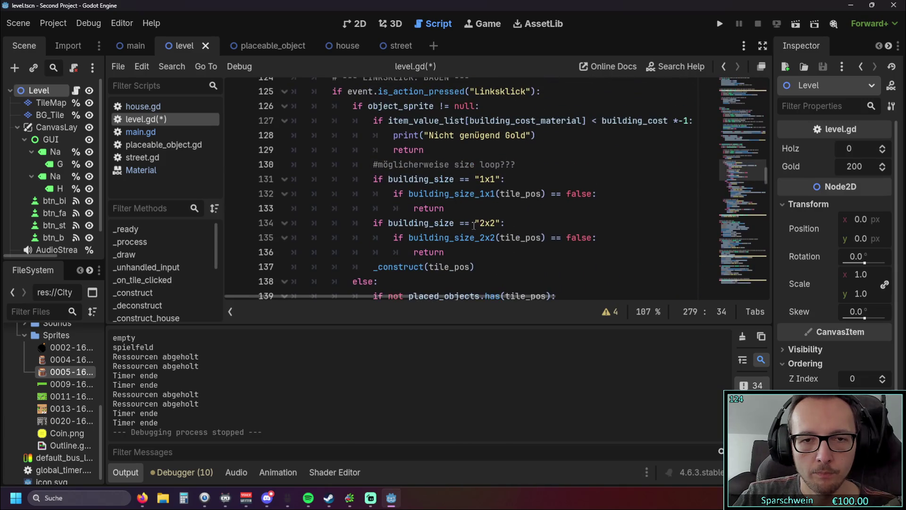
{"action": "left_click_drag", "start_coordinate": [446, 252], "coordinate": [372, 223]}
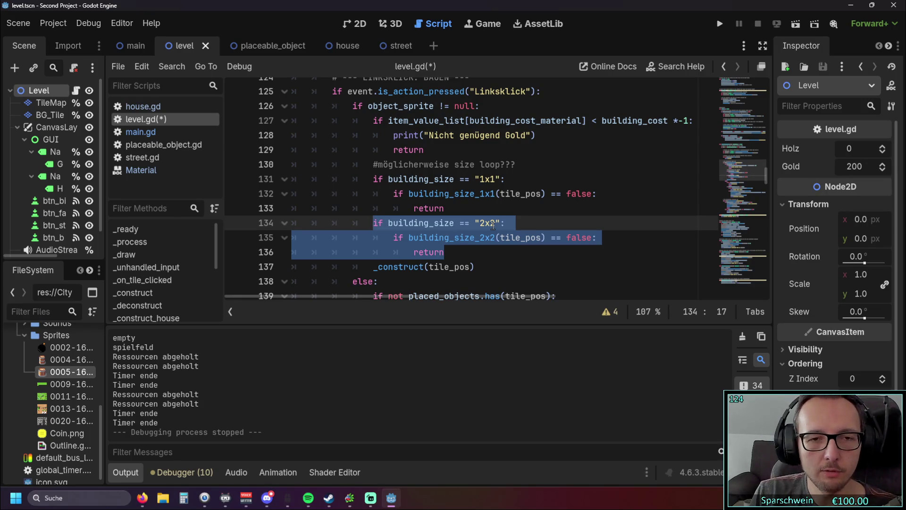
{"action": "left_click", "coordinate": [532, 257]}
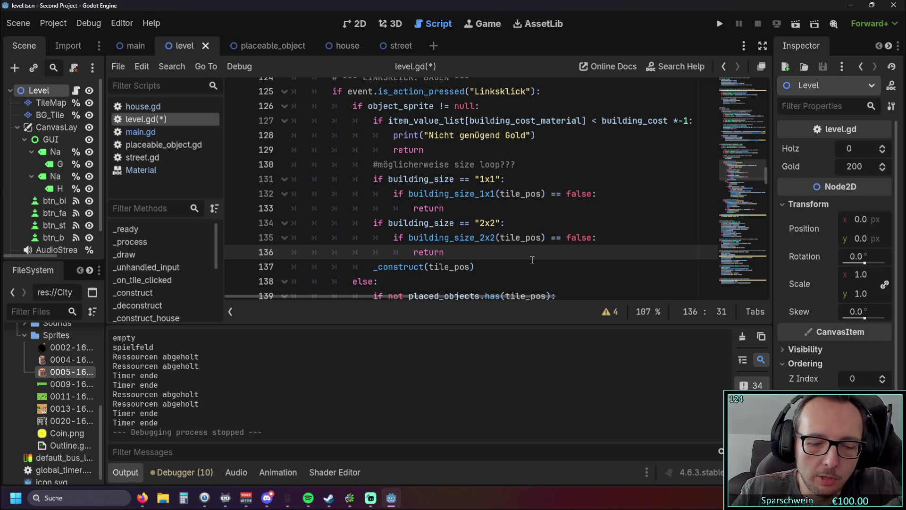
{"action": "type", "text": "true"}
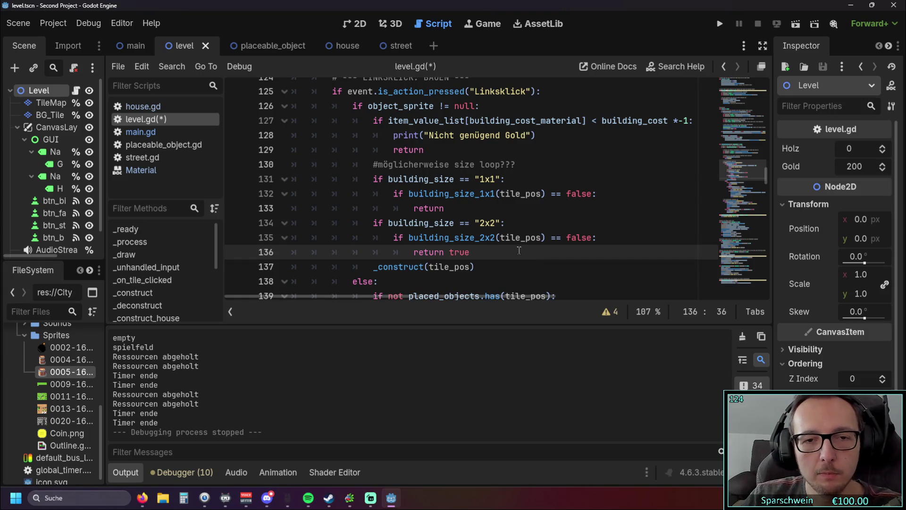
{"action": "left_click", "coordinate": [467, 207]}
{"action": "type", "text": "true"}
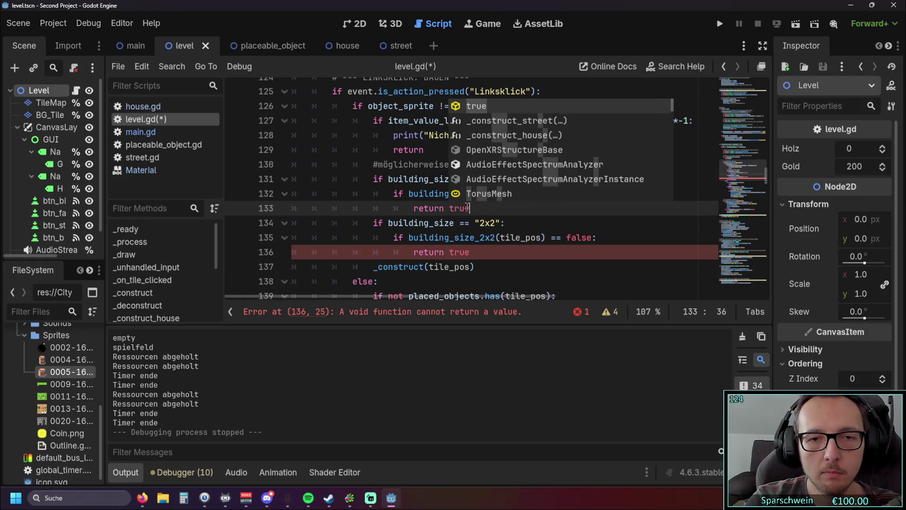
{"action": "left_click", "coordinate": [492, 254]}
{"action": "scroll", "coordinate": [492, 254], "scroll_direction": "up", "scroll_amount": 1}
{"action": "scroll", "coordinate": [492, 253], "scroll_direction": "down", "scroll_amount": 1}
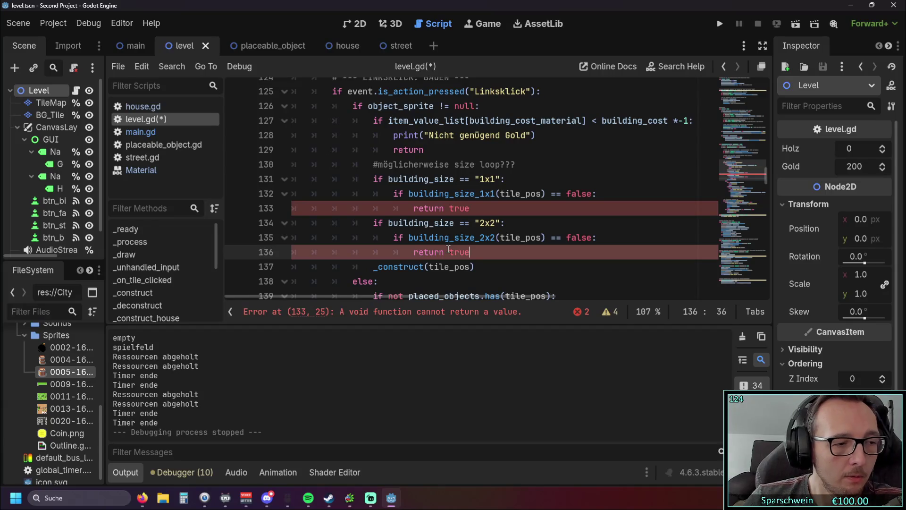
{"action": "key", "text": "BackSpace"}
{"action": "key", "text": "BackSpace"}
{"action": "key", "text": "BackSpace"}
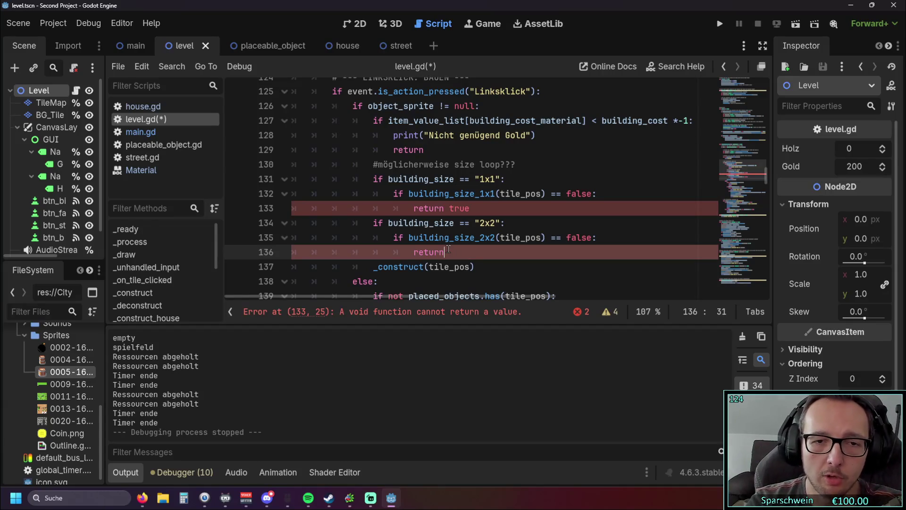
{"action": "left_click", "coordinate": [472, 208]}
{"action": "key", "text": "BackSpace"}
{"action": "key", "text": "BackSpace"}
{"action": "key", "text": "BackSpace"}
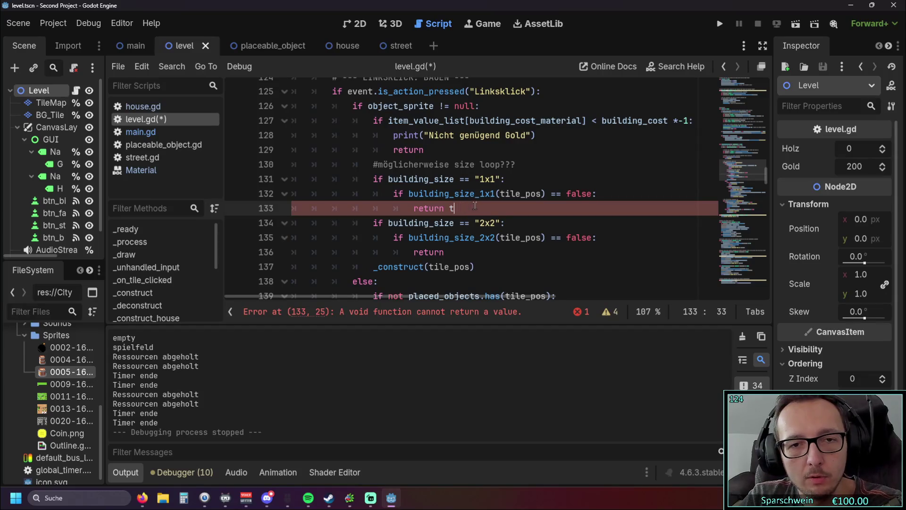
{"action": "scroll", "coordinate": [391, 212], "scroll_direction": "up", "scroll_amount": 3}
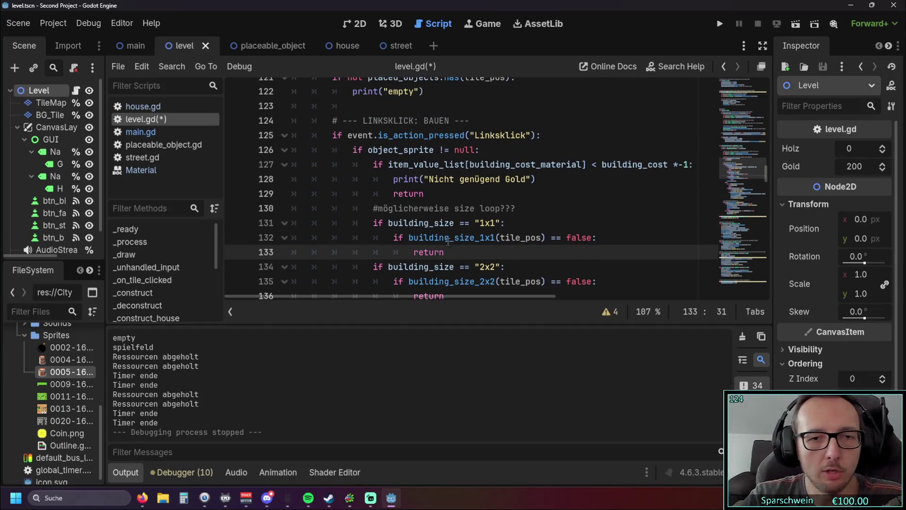
{"action": "scroll", "coordinate": [391, 212], "scroll_direction": "down", "scroll_amount": 3}
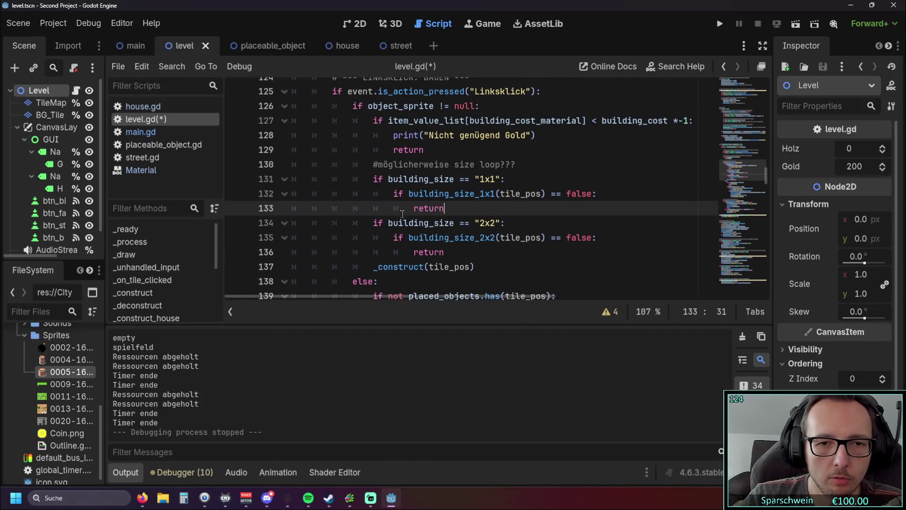
{"action": "double_click", "coordinate": [452, 251]}
{"action": "scroll", "coordinate": [459, 245], "scroll_direction": "up", "scroll_amount": 1}
{"action": "scroll", "coordinate": [459, 245], "scroll_direction": "up", "scroll_amount": 4}
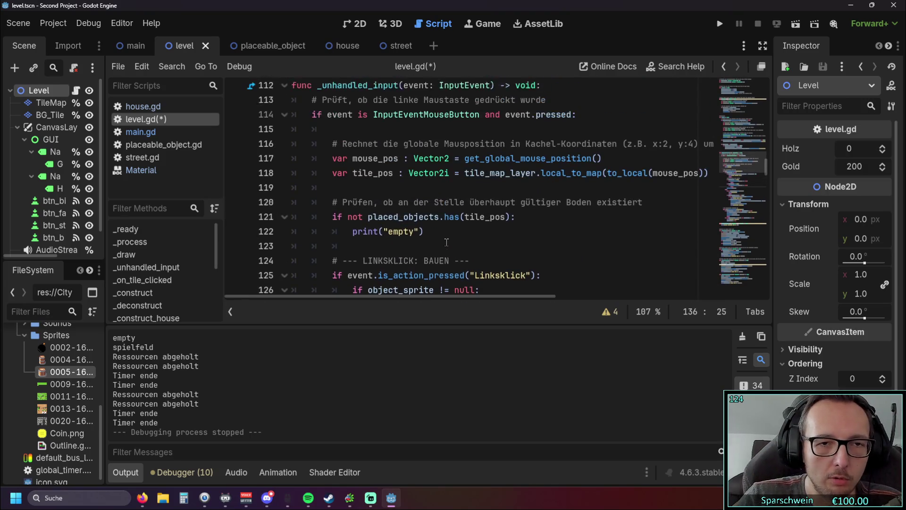
{"action": "scroll", "coordinate": [464, 210], "scroll_direction": "down", "scroll_amount": 4}
{"action": "scroll", "coordinate": [464, 211], "scroll_direction": "down", "scroll_amount": 3}
{"action": "scroll", "coordinate": [520, 219], "scroll_direction": "up", "scroll_amount": 2}
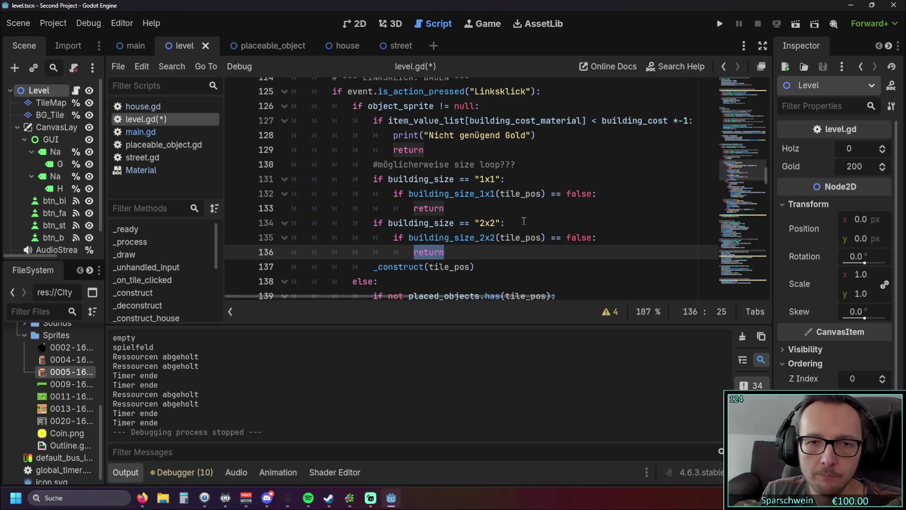
{"action": "scroll", "coordinate": [491, 208], "scroll_direction": "up", "scroll_amount": 5}
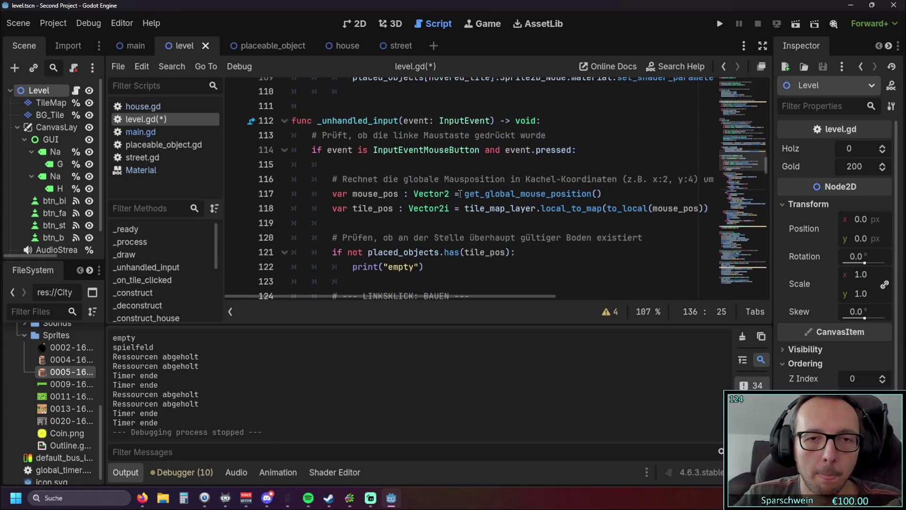
{"action": "double_click", "coordinate": [523, 121]}
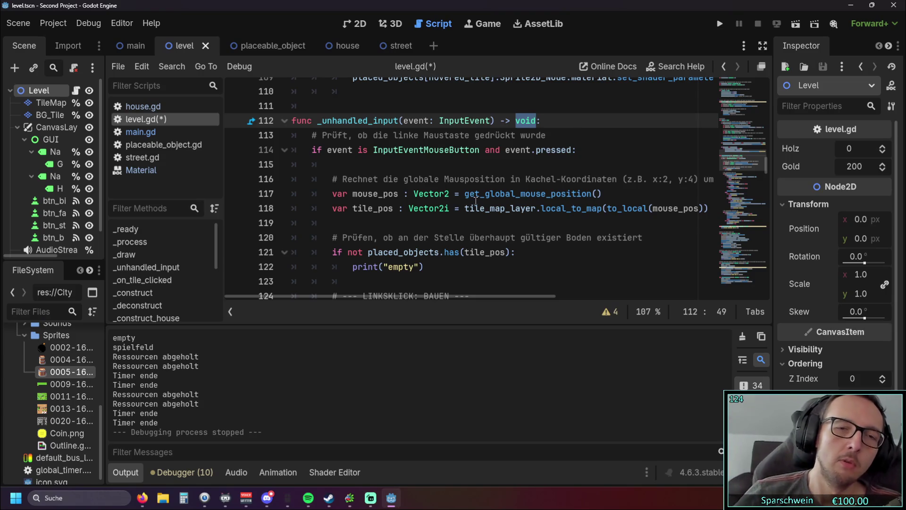
{"action": "left_click", "coordinate": [337, 121]}
{"action": "left_click_drag", "start_coordinate": [317, 122], "coordinate": [542, 121]}
{"action": "left_click", "coordinate": [571, 128]}
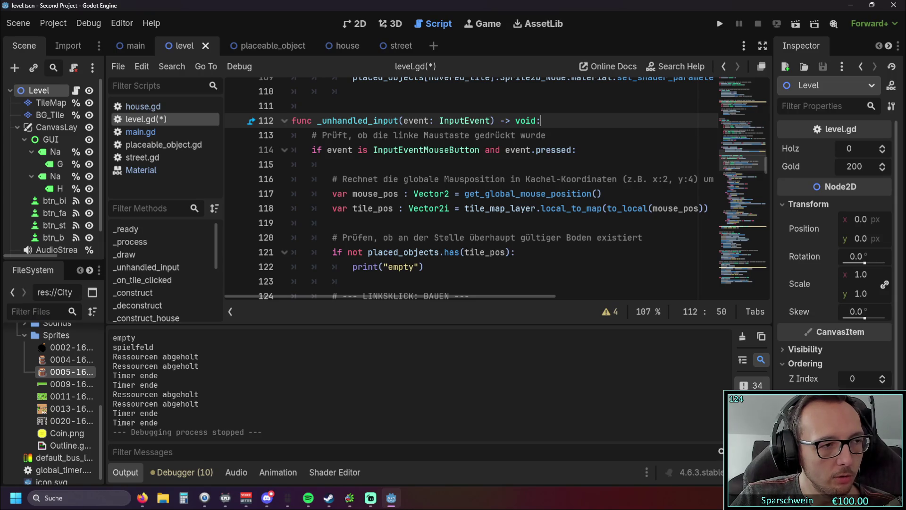
{"action": "left_click", "coordinate": [363, 180]}
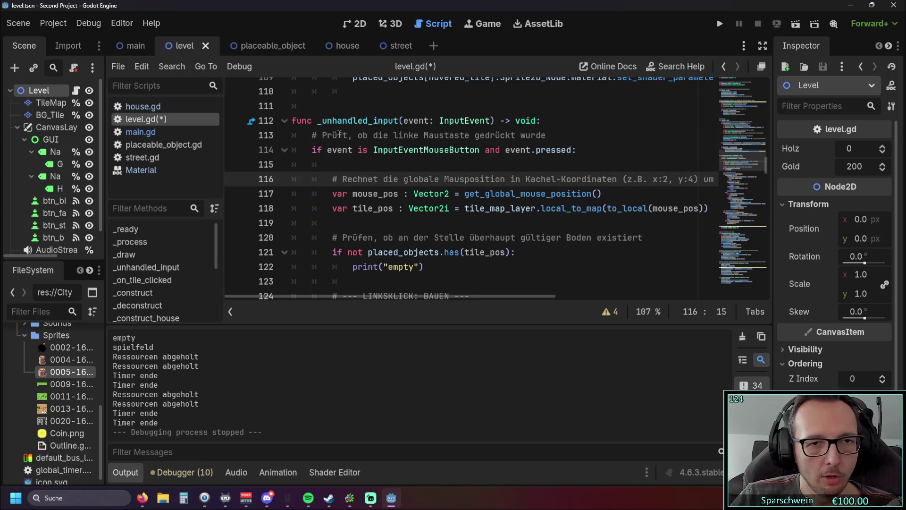
{"action": "left_click_drag", "start_coordinate": [317, 121], "coordinate": [551, 124]}
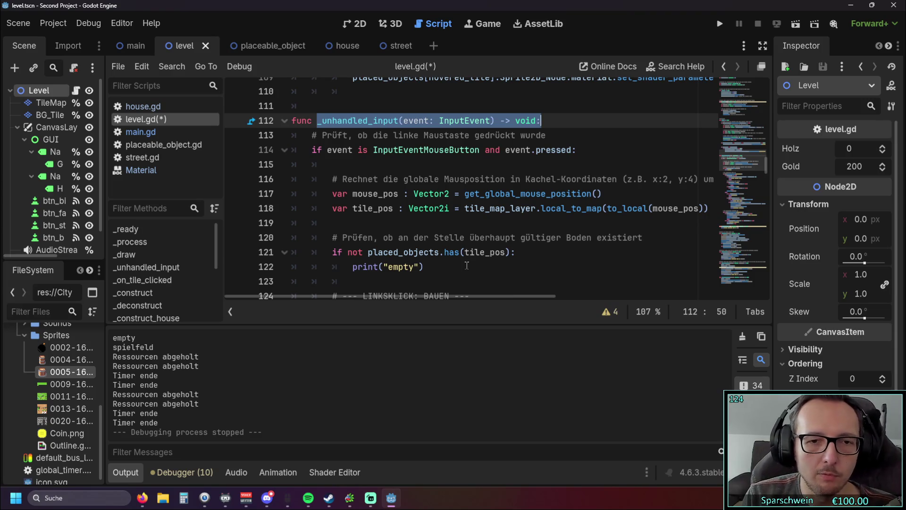
{"action": "scroll", "coordinate": [466, 266], "scroll_direction": "down", "scroll_amount": 2}
{"action": "double_click", "coordinate": [398, 282]}
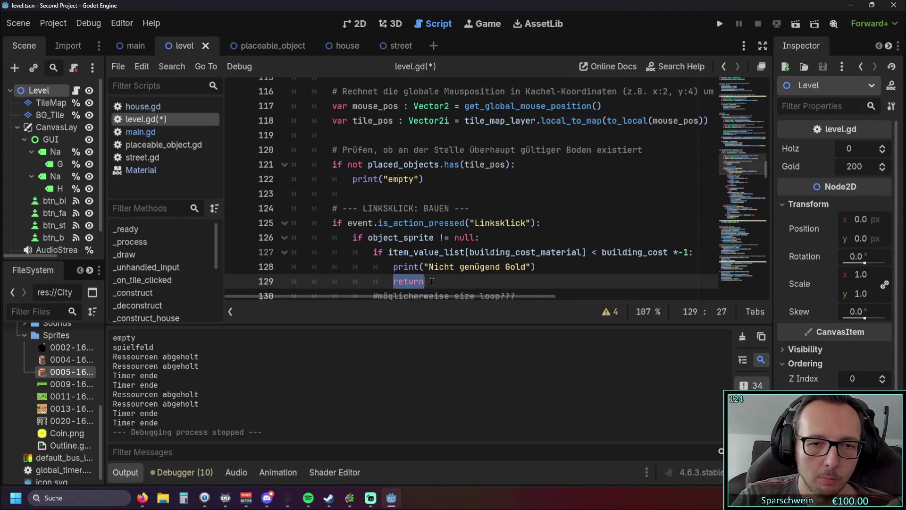
{"action": "scroll", "coordinate": [432, 282], "scroll_direction": "up", "scroll_amount": 3}
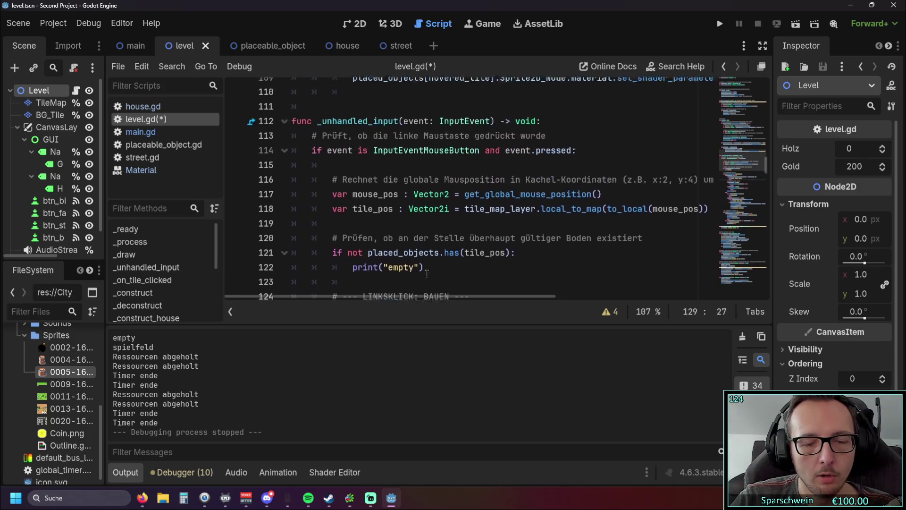
{"action": "left_click", "coordinate": [542, 165]}
{"action": "left_click", "coordinate": [578, 177]}
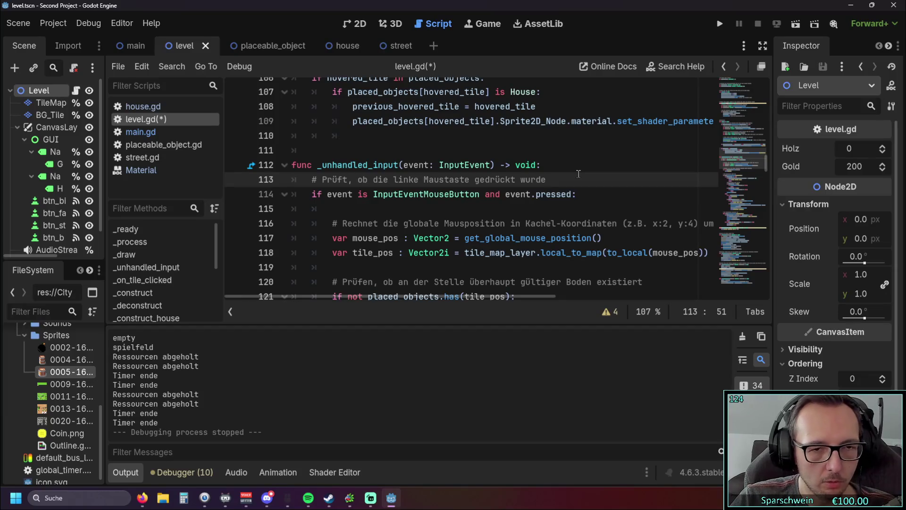
{"action": "scroll", "coordinate": [438, 245], "scroll_direction": "down", "scroll_amount": 4}
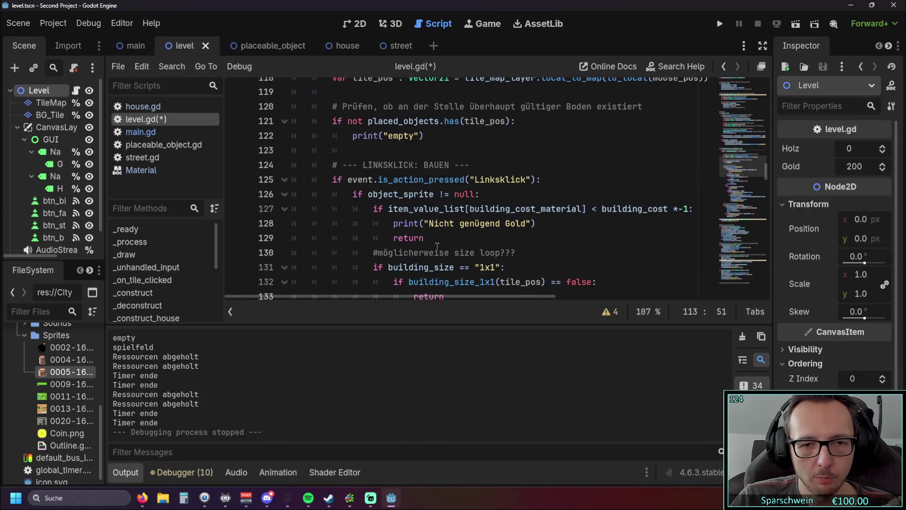
{"action": "double_click", "coordinate": [451, 240]}
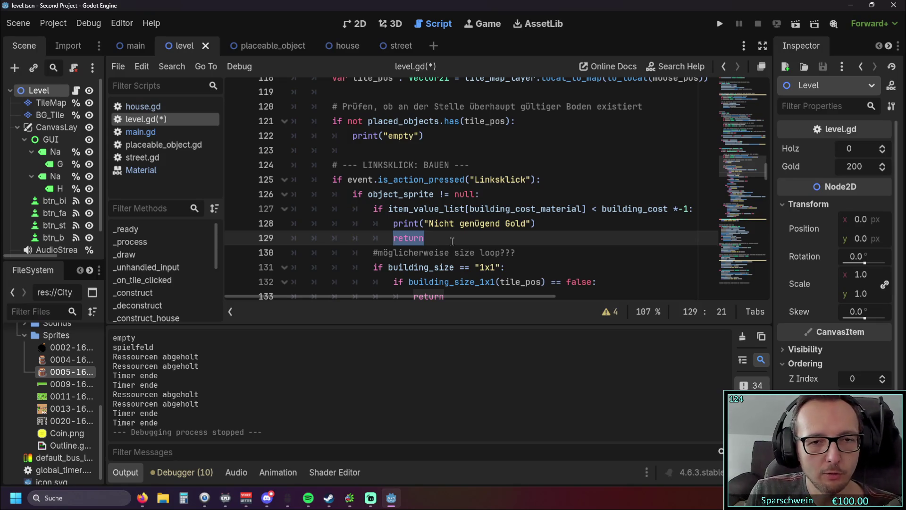
Step: Try returning true: add 'true' to line 129's return and replace void on line 112
{"action": "left_click", "coordinate": [450, 240]}
{"action": "type", "text": "true"}
{"action": "left_click", "coordinate": [570, 182]}
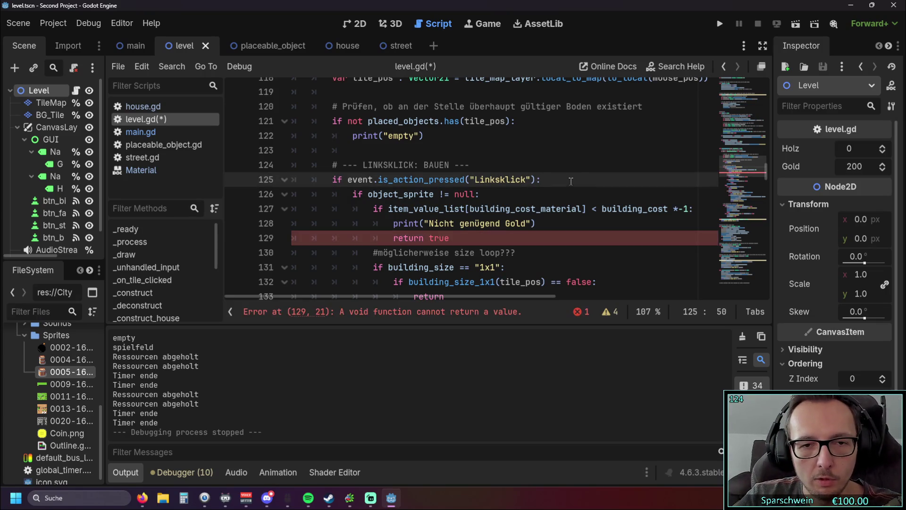
{"action": "scroll", "coordinate": [564, 193], "scroll_direction": "up", "scroll_amount": 1}
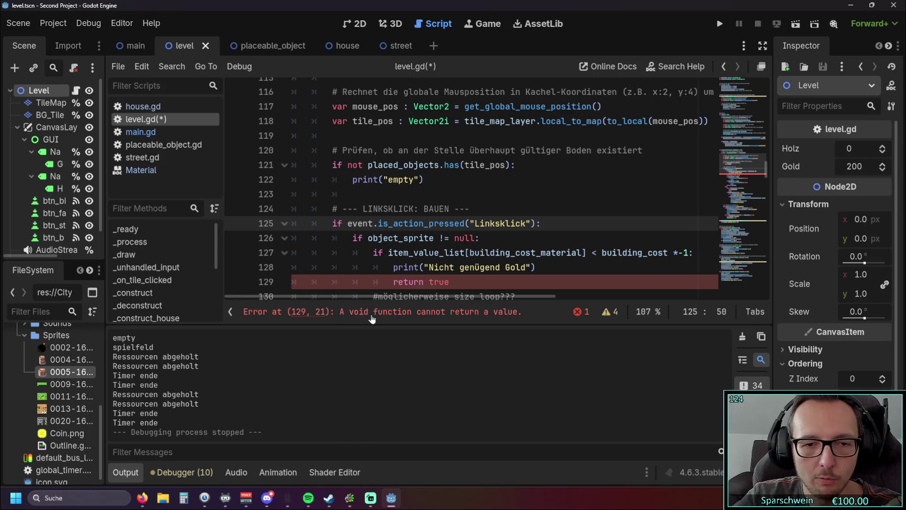
{"action": "scroll", "coordinate": [461, 233], "scroll_direction": "up", "scroll_amount": 2}
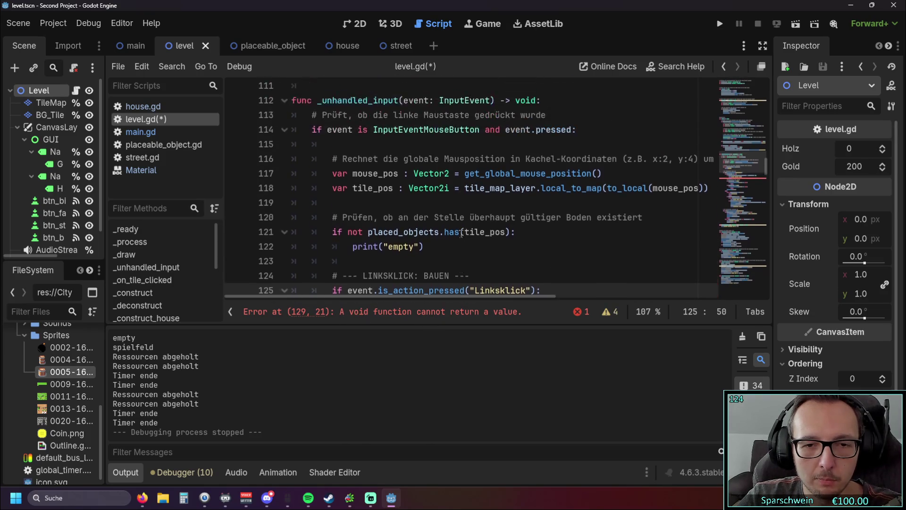
{"action": "scroll", "coordinate": [461, 234], "scroll_direction": "up", "scroll_amount": 2}
{"action": "double_click", "coordinate": [528, 165]}
{"action": "type", "text": "true"}
Step: Undo the return-type edits on line 112, restoring void after a brief 'True' attempt
{"action": "scroll", "coordinate": [507, 177], "scroll_direction": "down", "scroll_amount": 4}
{"action": "scroll", "coordinate": [507, 177], "scroll_direction": "up", "scroll_amount": 2}
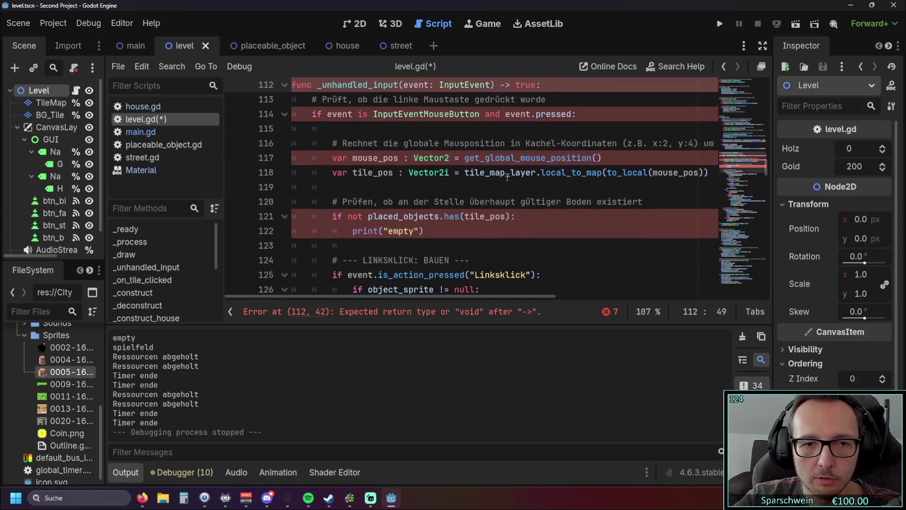
{"action": "scroll", "coordinate": [507, 177], "scroll_direction": "up", "scroll_amount": 1}
{"action": "left_click", "coordinate": [451, 223]}
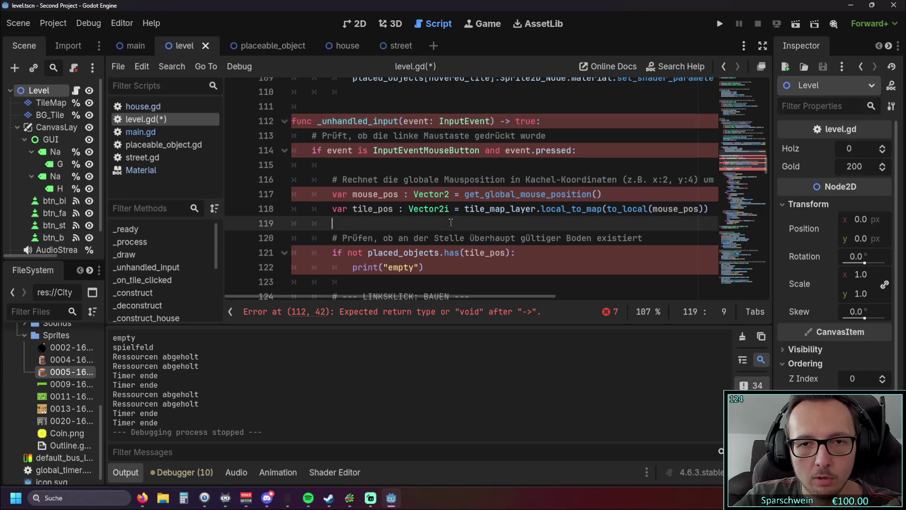
{"action": "key", "text": "ctrl+z"}
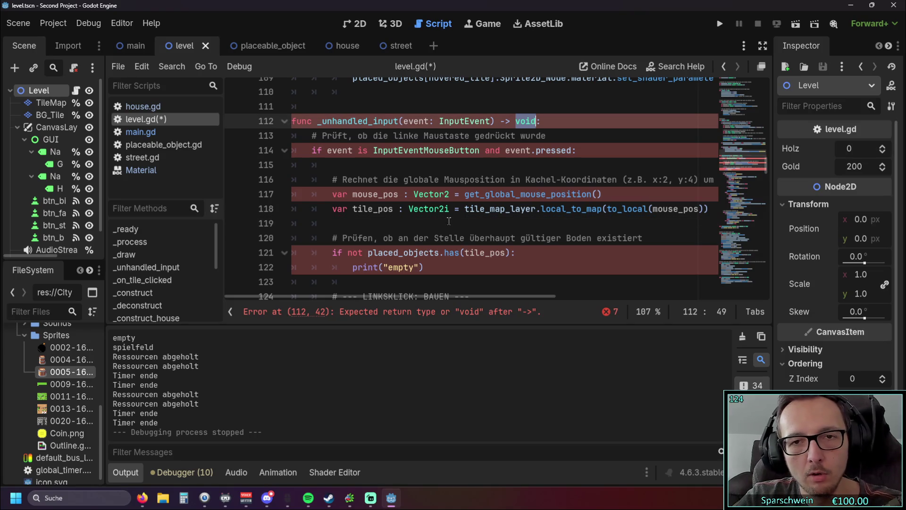
{"action": "type", "text": "True"}
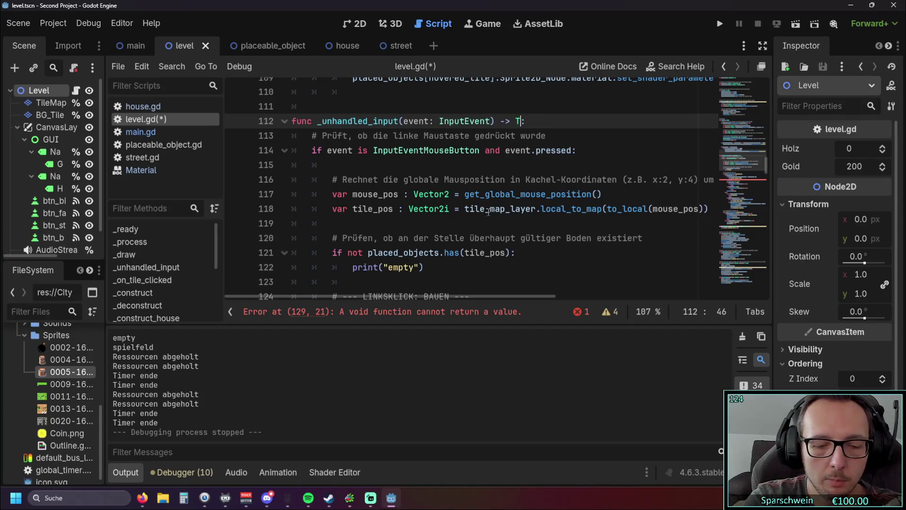
{"action": "key", "text": "ctrl+z"}
Step: Strip the returned value from line 129 so it is a bare return
{"action": "scroll", "coordinate": [472, 198], "scroll_direction": "down", "scroll_amount": 2}
{"action": "scroll", "coordinate": [462, 184], "scroll_direction": "up", "scroll_amount": 2}
{"action": "scroll", "coordinate": [463, 184], "scroll_direction": "down", "scroll_amount": 4}
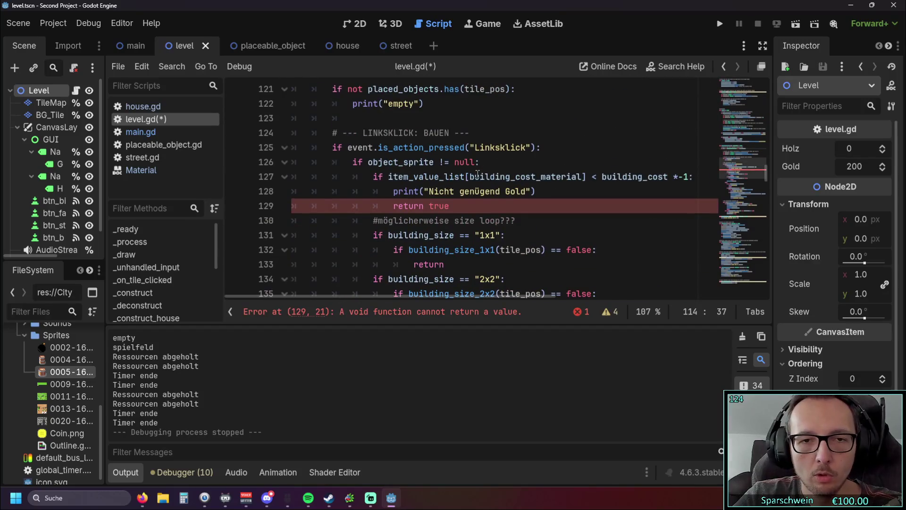
{"action": "left_click", "coordinate": [462, 211]}
{"action": "key", "text": "BackSpace"}
{"action": "key", "text": "BackSpace"}
{"action": "key", "text": "BackSpace"}
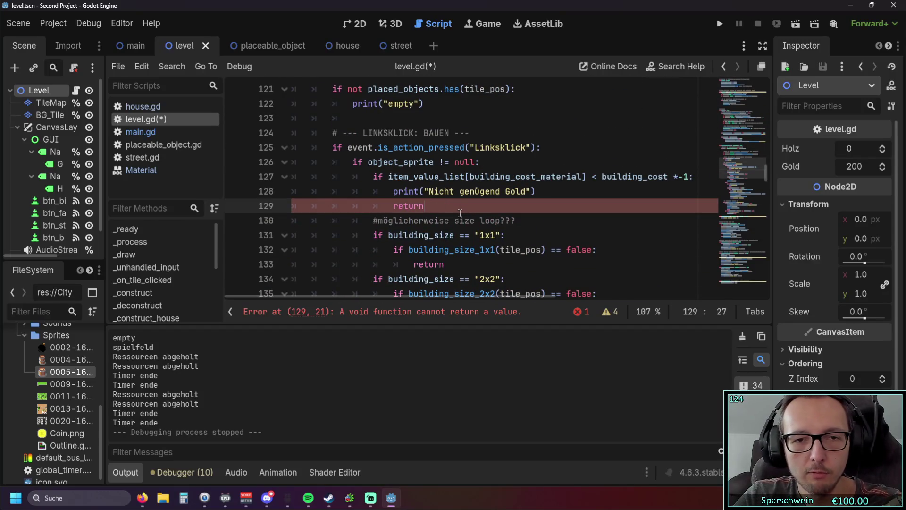
{"action": "key", "text": "Return"}
{"action": "key", "text": "BackSpace"}
{"action": "key", "text": "BackSpace"}
{"action": "key", "text": "BackSpace"}
{"action": "left_click", "coordinate": [596, 228]}
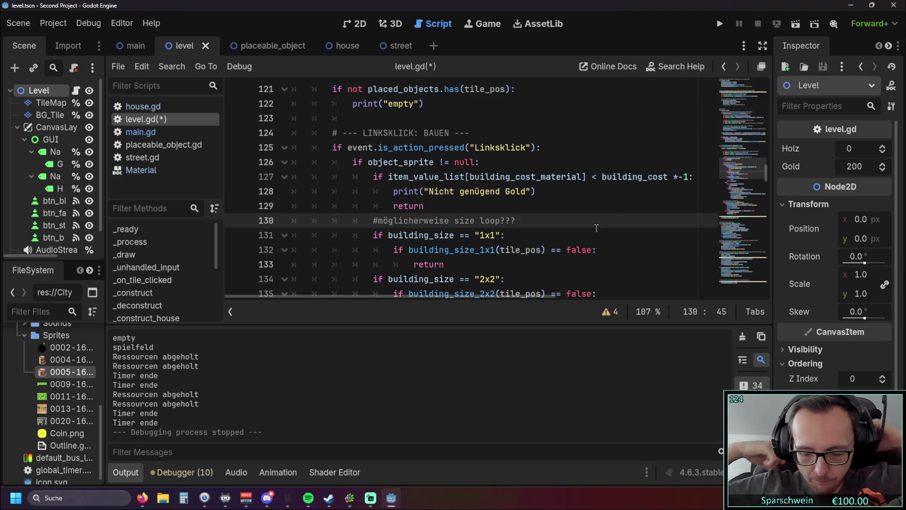
Step: Try a bool return type on line 112, then remove the added 'true'
{"action": "scroll", "coordinate": [482, 205], "scroll_direction": "up", "scroll_amount": 3}
{"action": "scroll", "coordinate": [482, 205], "scroll_direction": "up", "scroll_amount": 5}
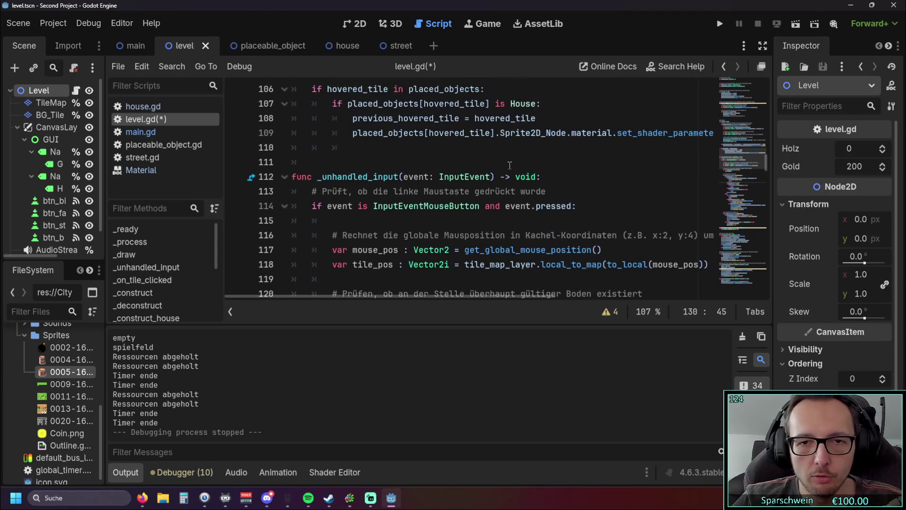
{"action": "double_click", "coordinate": [525, 177]}
{"action": "type", "text": "bool"}
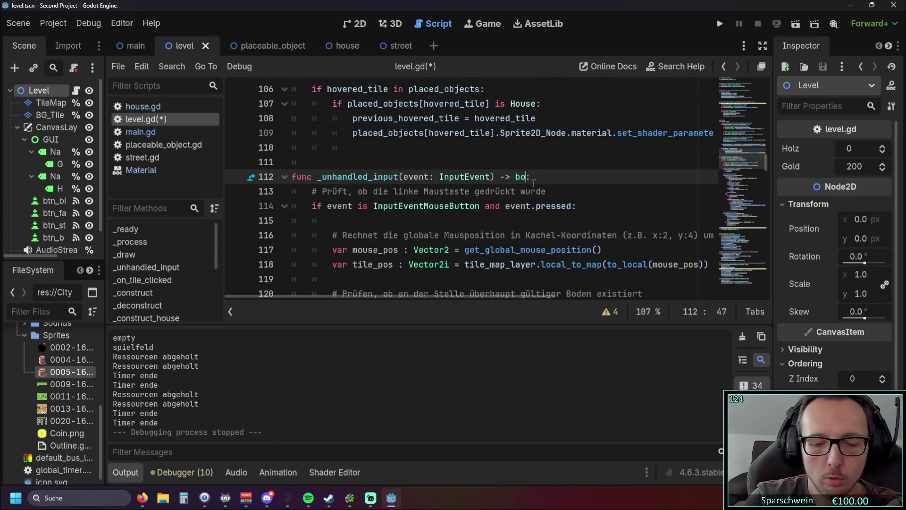
{"action": "key", "text": "Escape"}
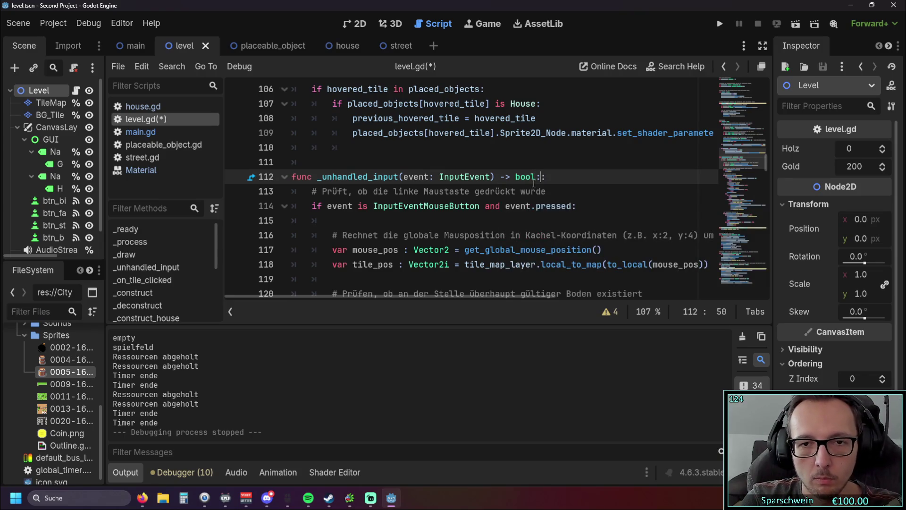
{"action": "type", "text": ": true"}
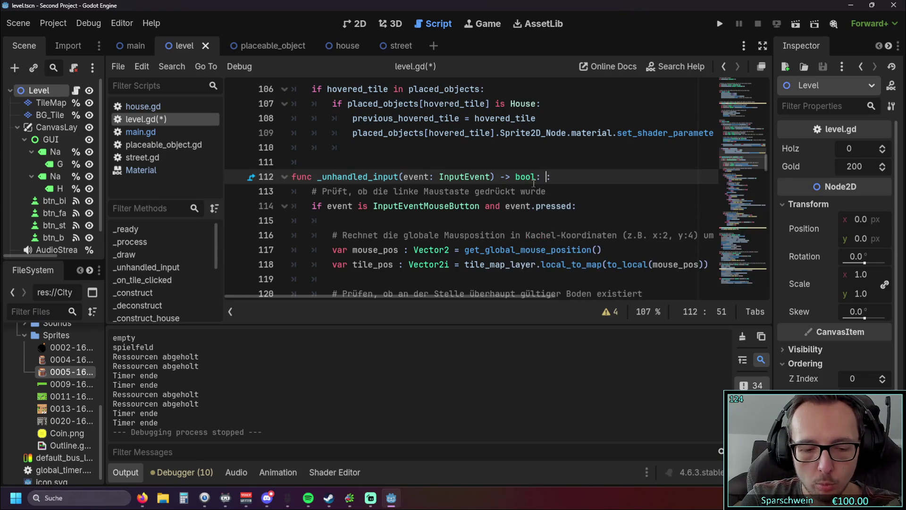
{"action": "key", "text": "Up"}
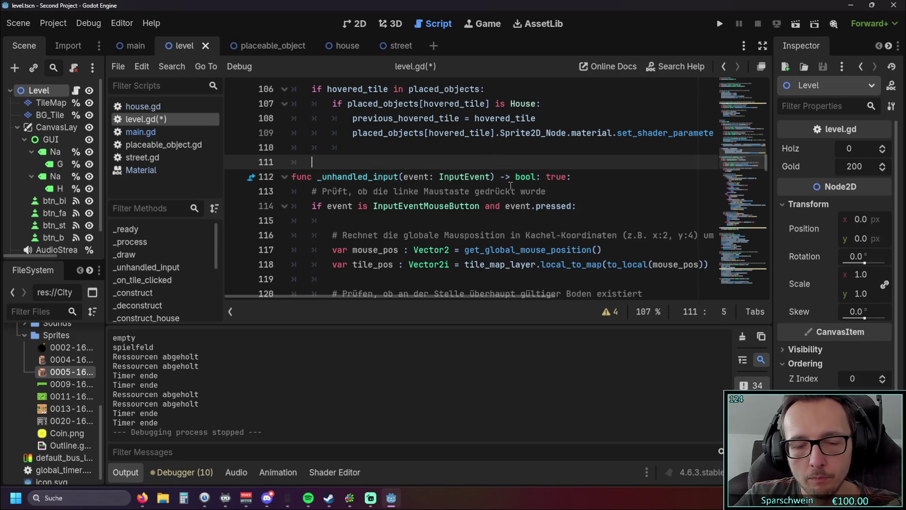
{"action": "scroll", "coordinate": [510, 186], "scroll_direction": "down", "scroll_amount": 1}
{"action": "left_click_drag", "start_coordinate": [568, 132], "coordinate": [546, 134]}
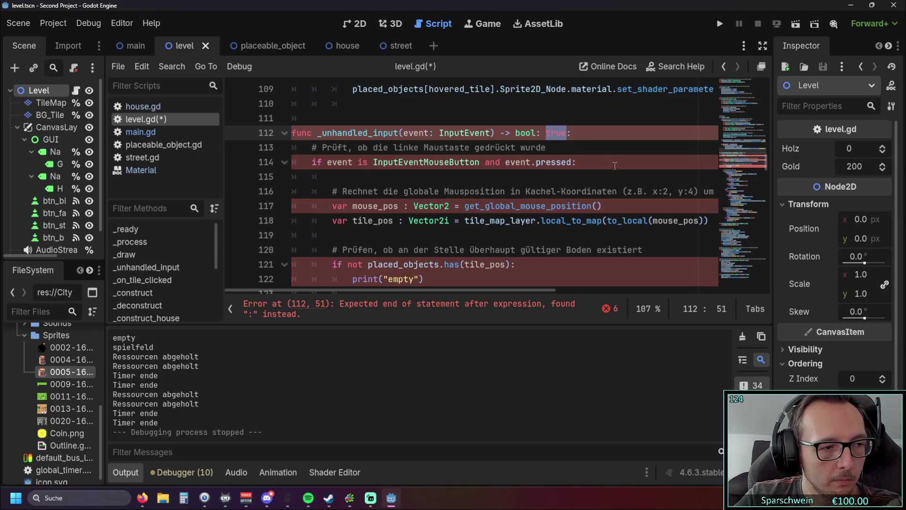
{"action": "key", "text": "BackSpace"}
{"action": "key", "text": "BackSpace"}
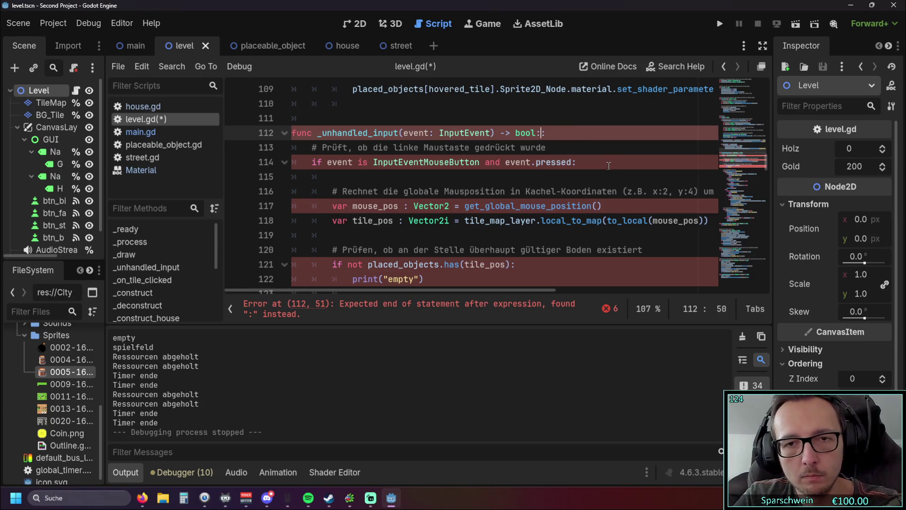
Step: Restore '-> void' as the return type of _unhandled_input on line 112
{"action": "scroll", "coordinate": [606, 165], "scroll_direction": "down", "scroll_amount": 3}
{"action": "scroll", "coordinate": [588, 178], "scroll_direction": "down", "scroll_amount": 1}
{"action": "scroll", "coordinate": [523, 185], "scroll_direction": "up", "scroll_amount": 4}
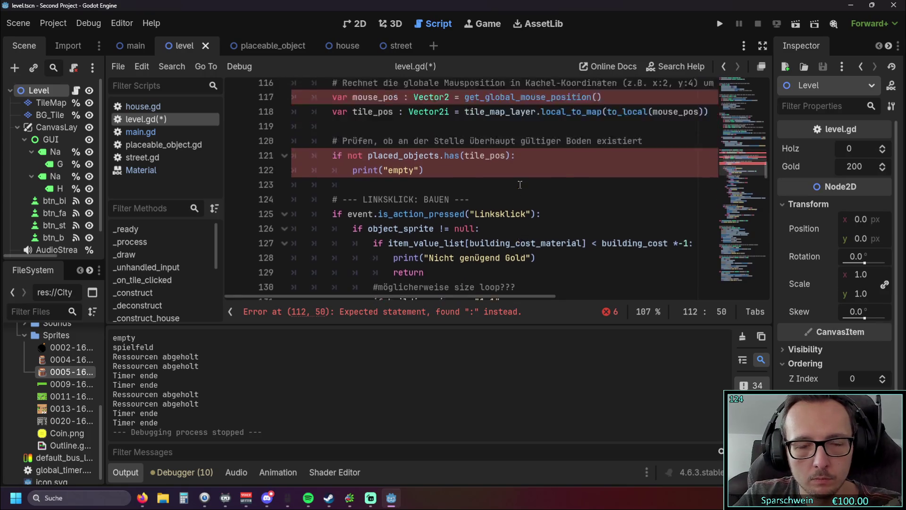
{"action": "key", "text": "BackSpace"}
{"action": "key", "text": "BackSpace"}
{"action": "key", "text": "BackSpace"}
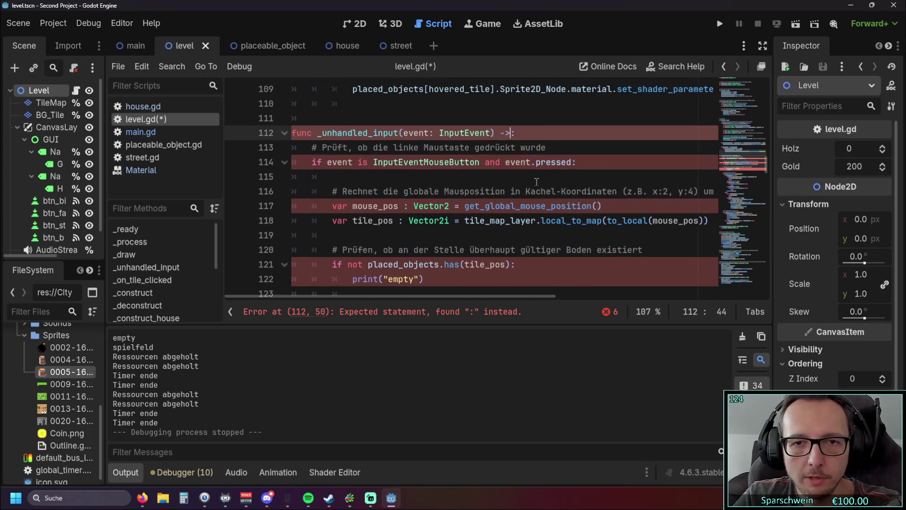
{"action": "key", "text": "Delete"}
{"action": "left_click", "coordinate": [589, 176]}
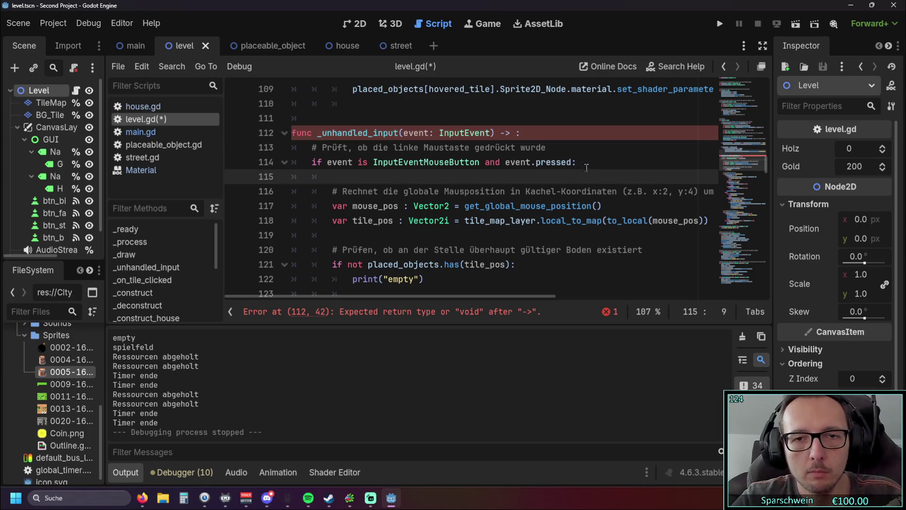
{"action": "left_click", "coordinate": [518, 132]}
{"action": "type", "text": "void"}
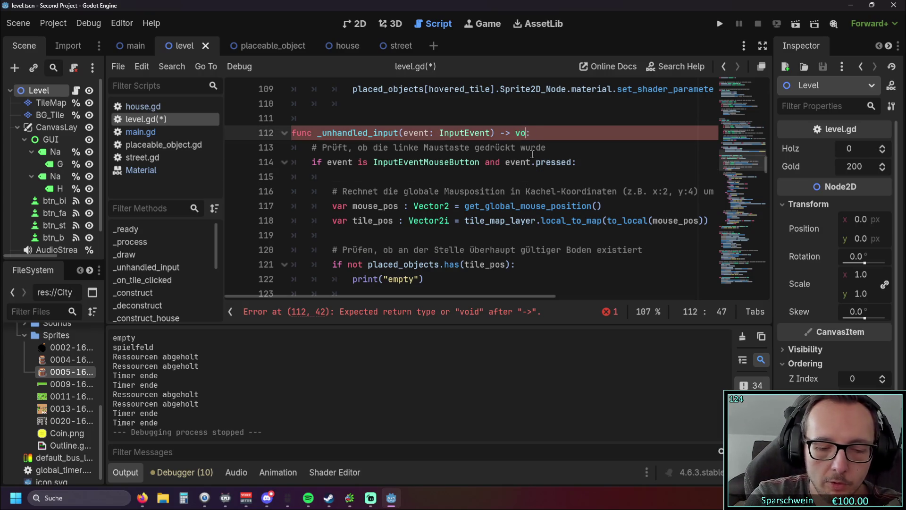
{"action": "left_click", "coordinate": [435, 175]}
{"action": "scroll", "coordinate": [433, 170], "scroll_direction": "down", "scroll_amount": 5}
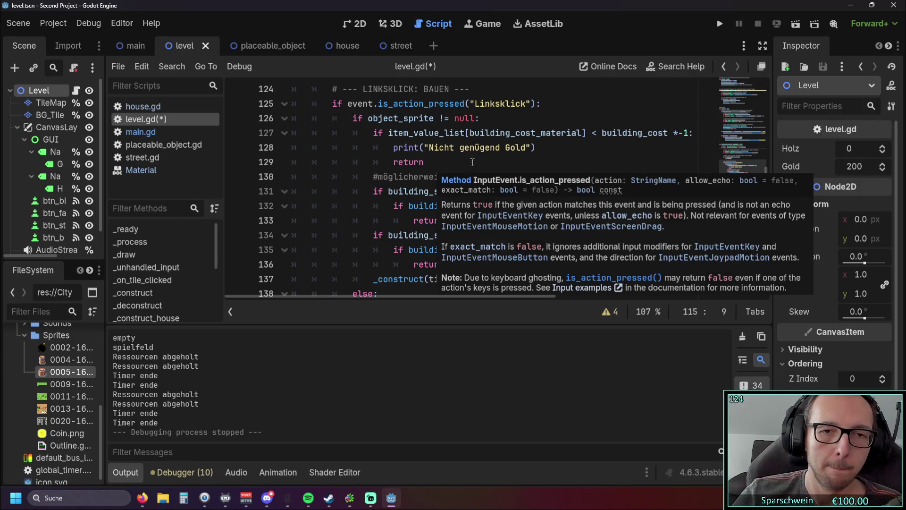
{"action": "left_click", "coordinate": [475, 147]}
{"action": "scroll", "coordinate": [479, 191], "scroll_direction": "up", "scroll_amount": 1}
{"action": "double_click", "coordinate": [431, 206]}
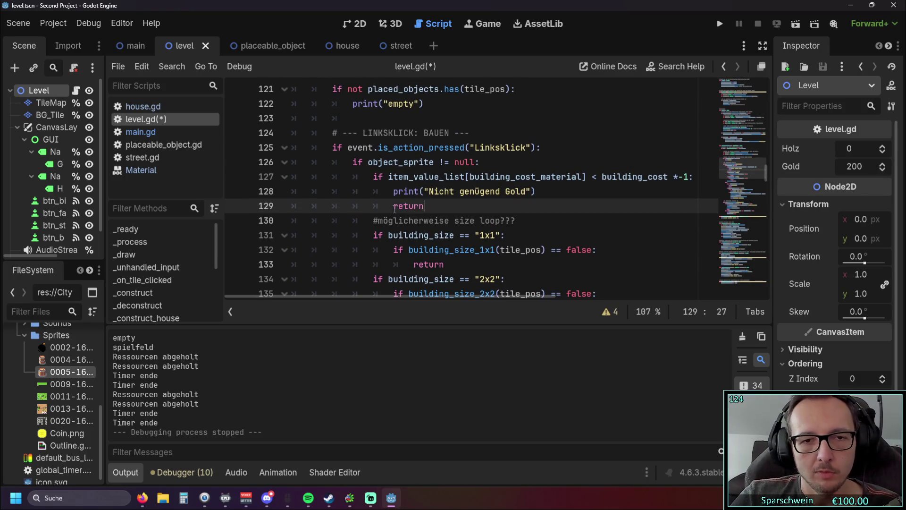
{"action": "scroll", "coordinate": [518, 150], "scroll_direction": "up", "scroll_amount": 4}
{"action": "left_click", "coordinate": [517, 132]}
{"action": "left_click", "coordinate": [517, 176]}
{"action": "scroll", "coordinate": [515, 180], "scroll_direction": "down", "scroll_amount": 6}
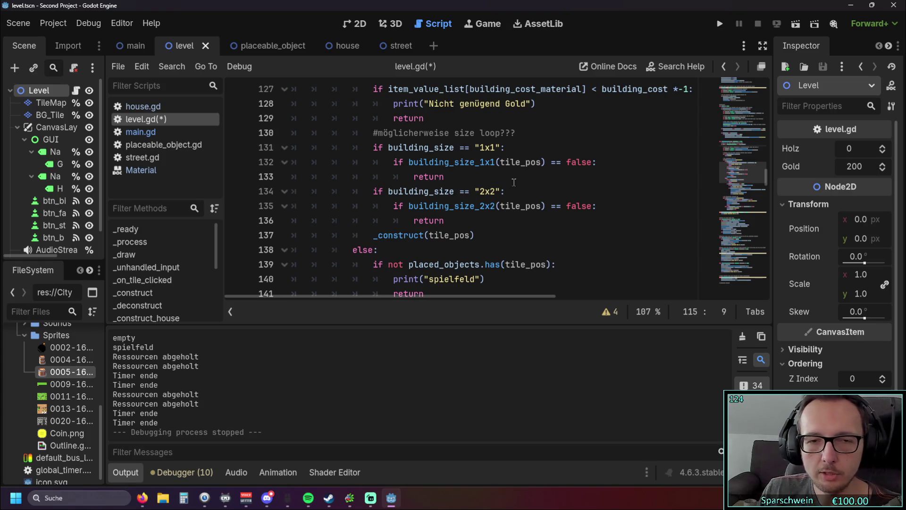
{"action": "scroll", "coordinate": [514, 182], "scroll_direction": "up", "scroll_amount": 1}
{"action": "left_click", "coordinate": [438, 161]}
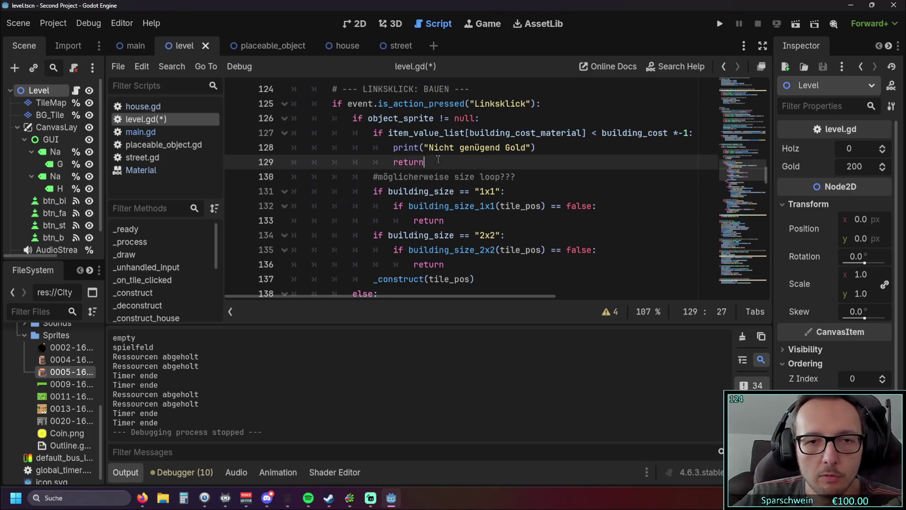
{"action": "type", "text": "tile_p"}
{"action": "key", "text": "Return"}
{"action": "left_click", "coordinate": [587, 194]}
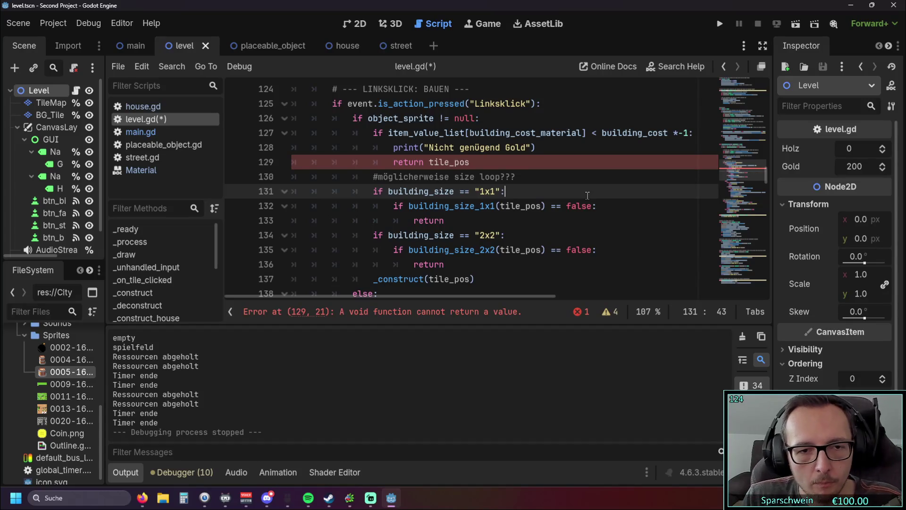
{"action": "left_click", "coordinate": [480, 163]}
{"action": "key", "text": "BackSpace"}
{"action": "key", "text": "BackSpace"}
{"action": "key", "text": "BackSpace"}
{"action": "key", "text": "BackSpace"}
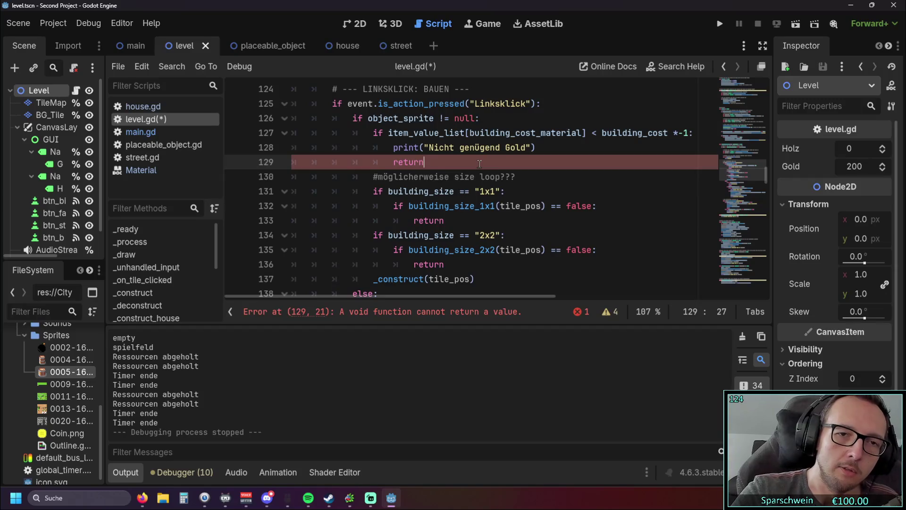
{"action": "left_click", "coordinate": [514, 192]}
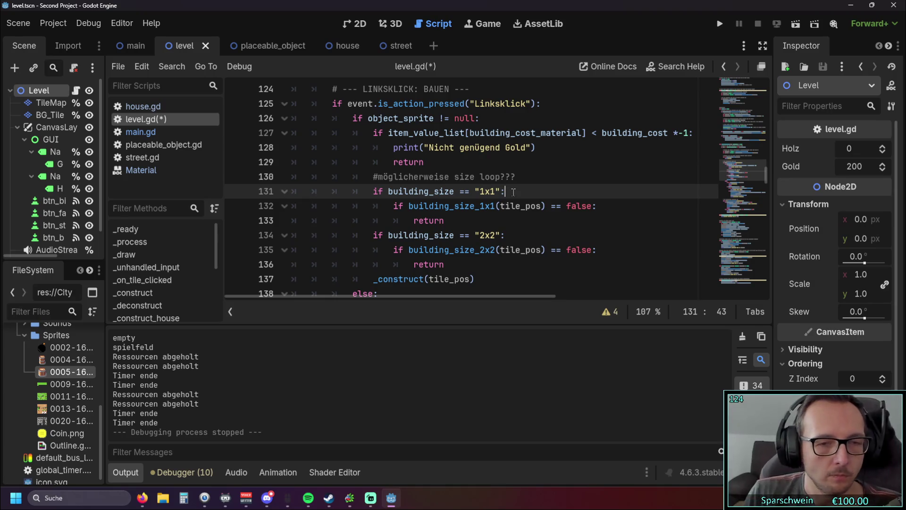
{"action": "scroll", "coordinate": [514, 192], "scroll_direction": "down", "scroll_amount": 20}
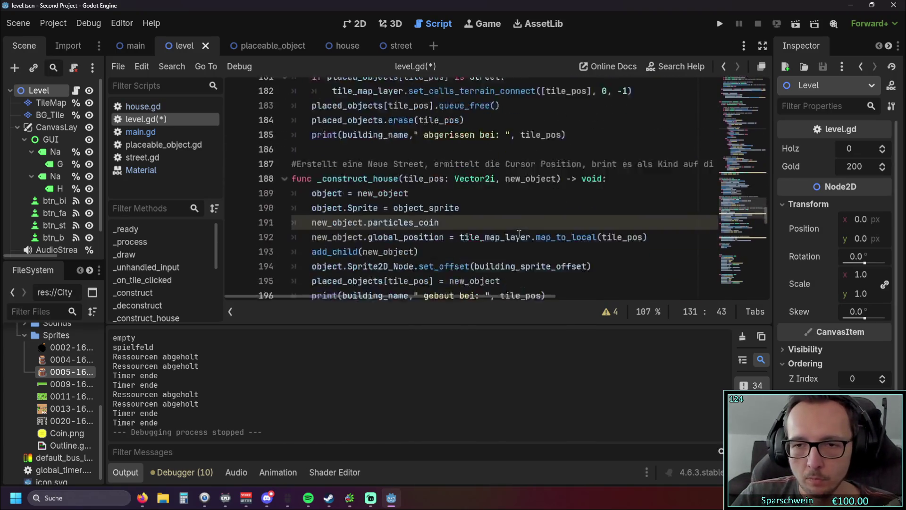
Step: Review the return true / return false lines of building_size_1x1
{"action": "scroll", "coordinate": [522, 238], "scroll_direction": "down", "scroll_amount": 13}
{"action": "scroll", "coordinate": [520, 241], "scroll_direction": "up", "scroll_amount": 5}
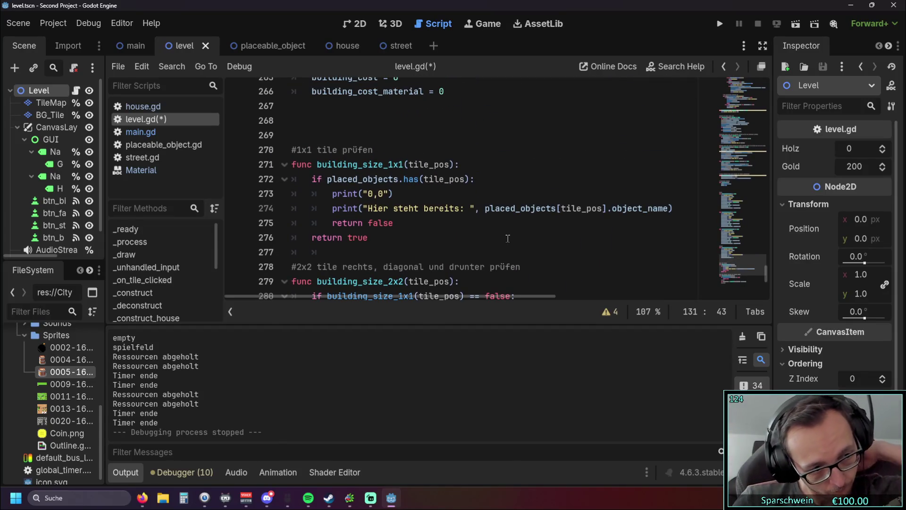
{"action": "left_click", "coordinate": [417, 235]}
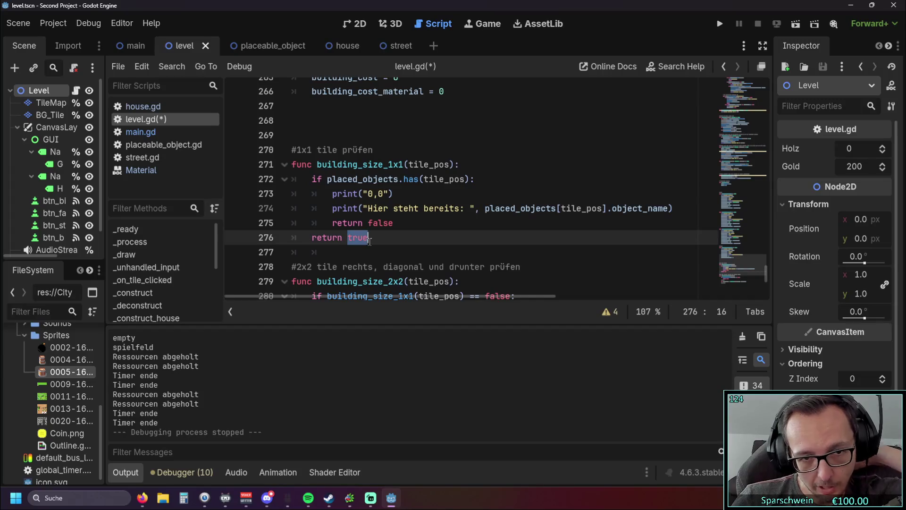
{"action": "left_click", "coordinate": [416, 228]}
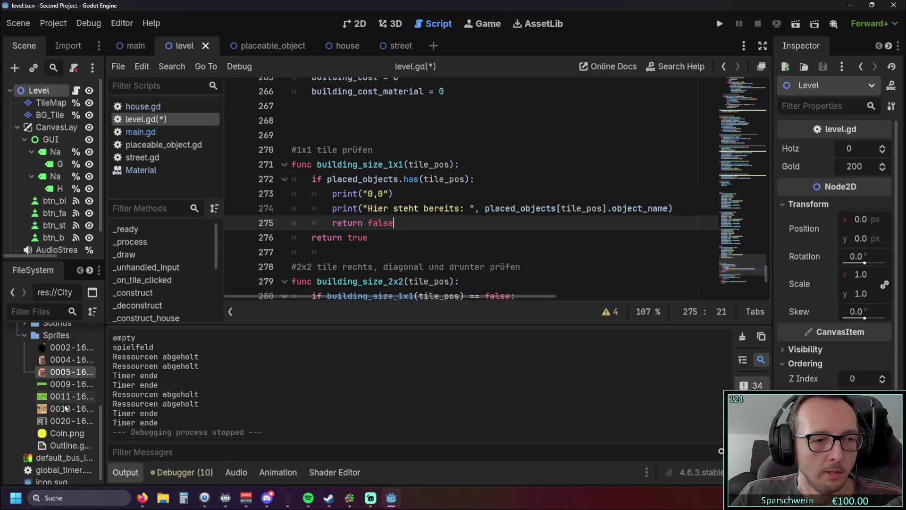
Step: Widen the side panels to find and select the 0005-16x16-Bucket.png sprite, then narrow them
{"action": "mouse_move", "coordinate": [106, 404]}
{"action": "left_mouse_down"}
{"action": "mouse_move", "coordinate": [229, 404]}
{"action": "mouse_move", "coordinate": [204, 403]}
{"action": "left_mouse_up"}
{"action": "left_click", "coordinate": [90, 384]}
{"action": "left_click", "coordinate": [90, 377]}
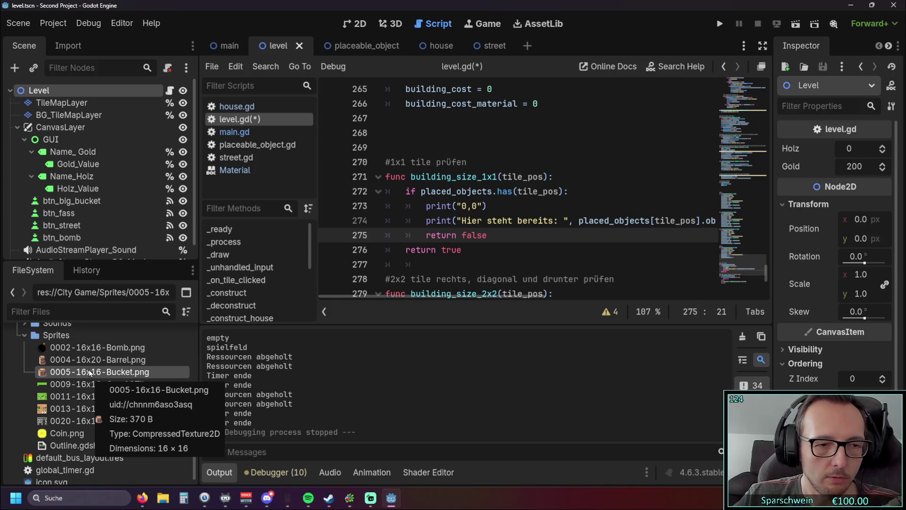
{"action": "left_click_drag", "start_coordinate": [198, 280], "coordinate": [82, 281]}
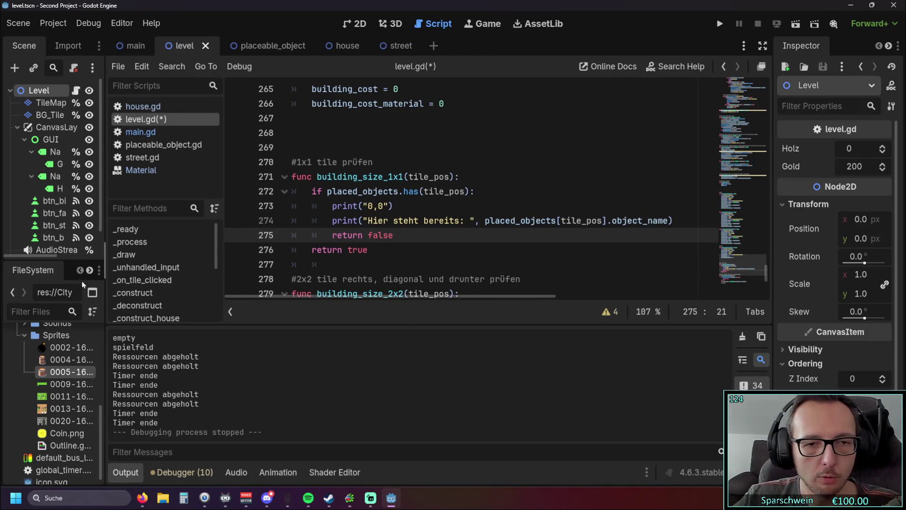
Step: Scroll to _on_btn_big_bucket_pressed and place the caret after its sprite offset line
{"action": "scroll", "coordinate": [457, 215], "scroll_direction": "down", "scroll_amount": 1}
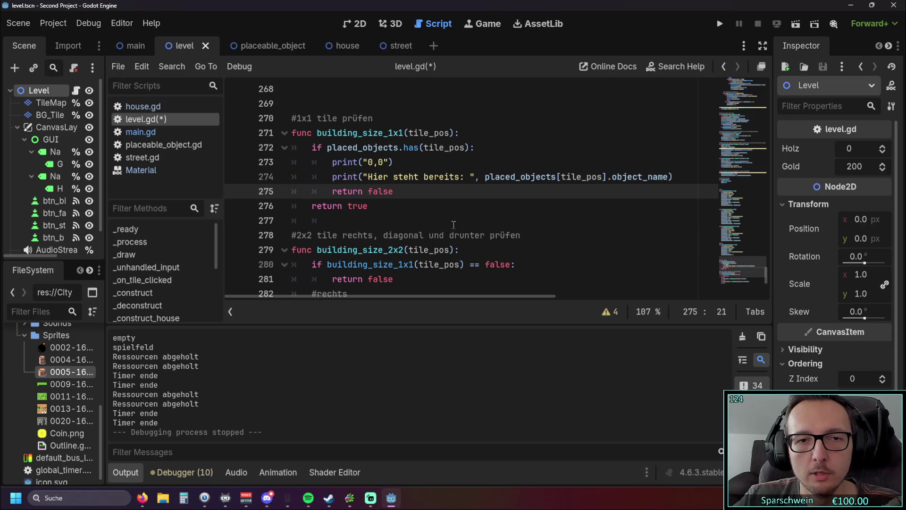
{"action": "scroll", "coordinate": [454, 224], "scroll_direction": "down", "scroll_amount": 3}
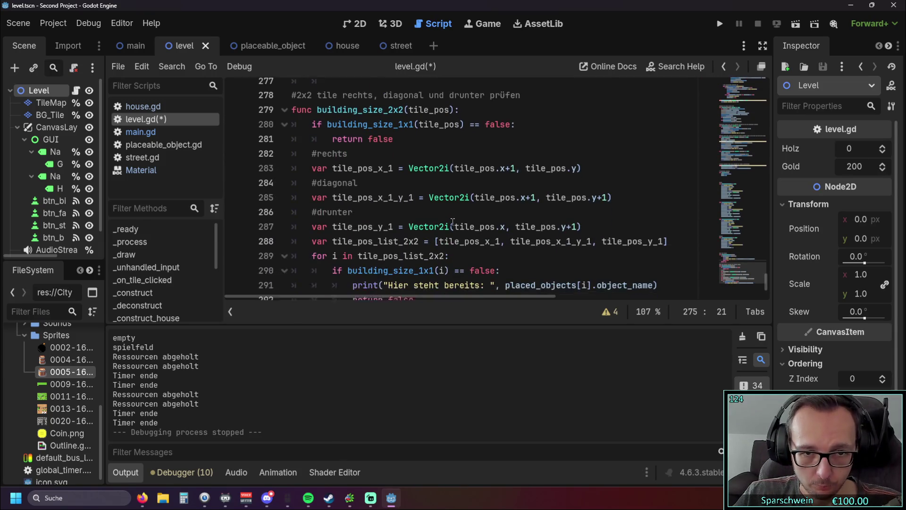
{"action": "scroll", "coordinate": [451, 218], "scroll_direction": "up", "scroll_amount": 15}
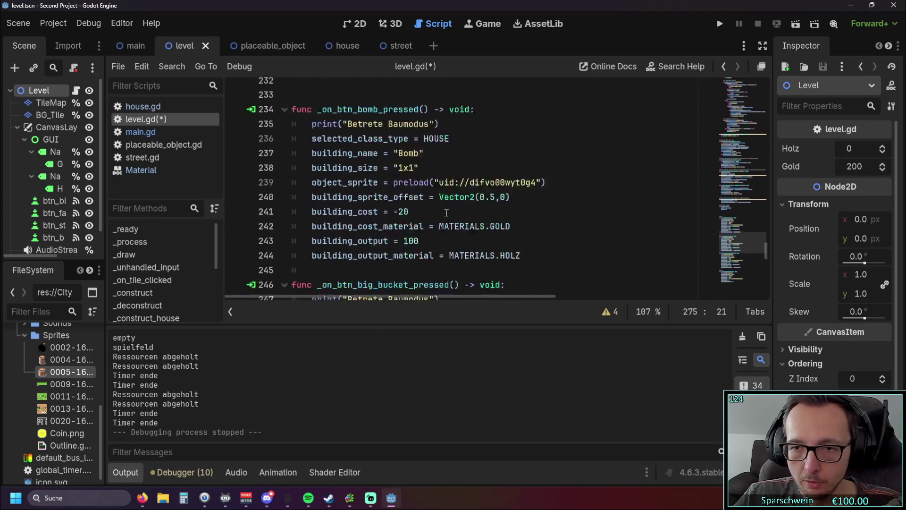
{"action": "scroll", "coordinate": [446, 212], "scroll_direction": "up", "scroll_amount": 1}
{"action": "scroll", "coordinate": [447, 213], "scroll_direction": "down", "scroll_amount": 5}
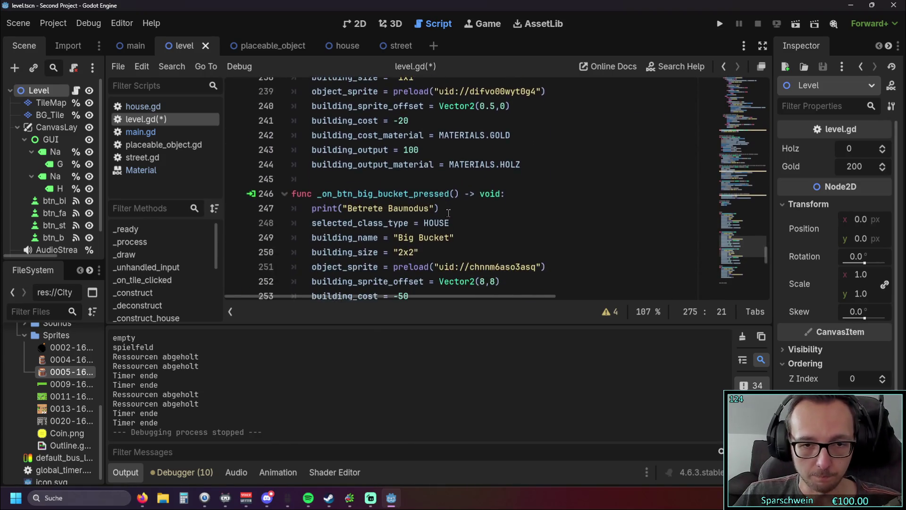
{"action": "left_click", "coordinate": [508, 197]}
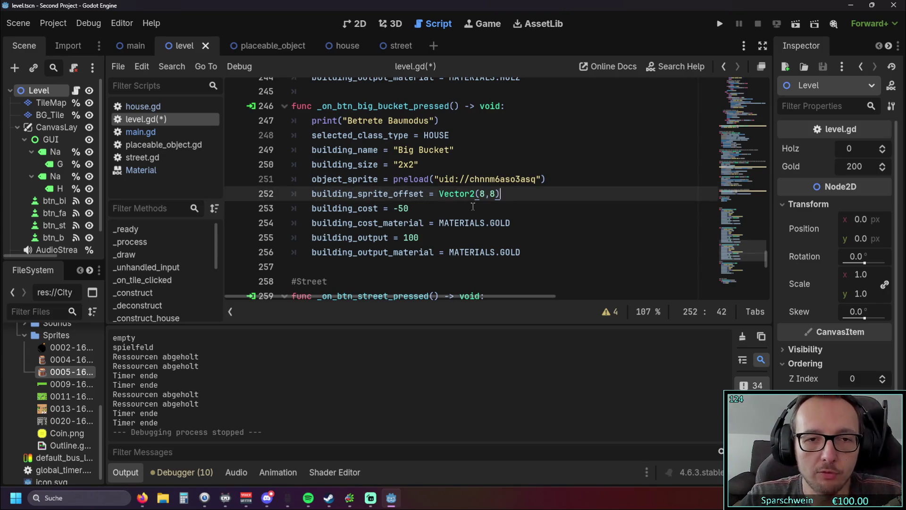
Step: Add line 253 below the offset, setting building_sprite's size to 2.0
{"action": "key", "text": "Return"}
{"action": "left_click_drag", "start_coordinate": [312, 194], "coordinate": [389, 194]}
{"action": "key", "text": "ctrl+c"}
{"action": "left_click", "coordinate": [354, 211]}
{"action": "key", "text": "ctrl+v"}
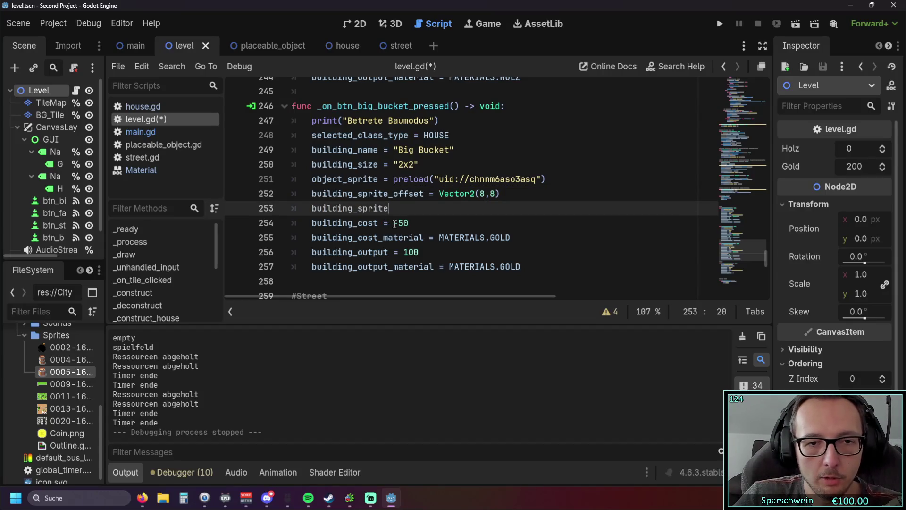
{"action": "type", "text": ":size"}
{"action": "left_click", "coordinate": [392, 208]}
{"action": "key", "text": "BackSpace"}
{"action": "type", "text": "_size"}
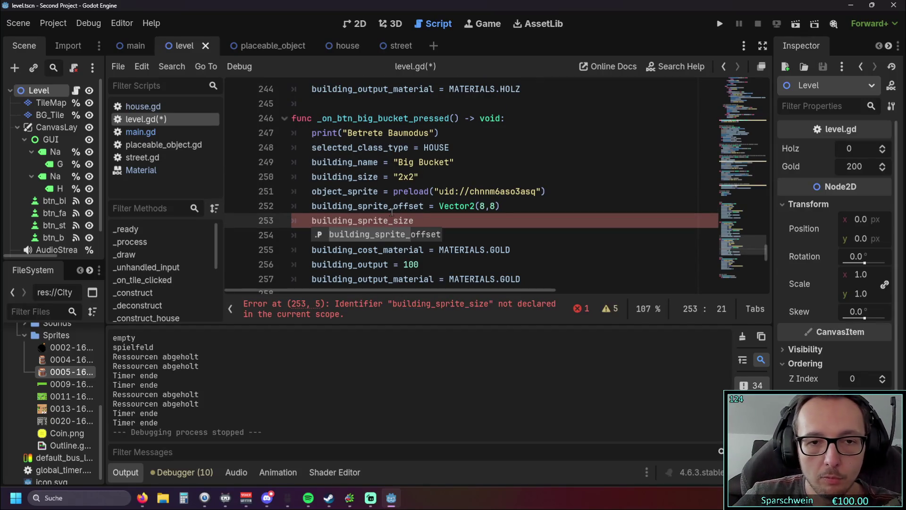
{"action": "left_click", "coordinate": [423, 220]}
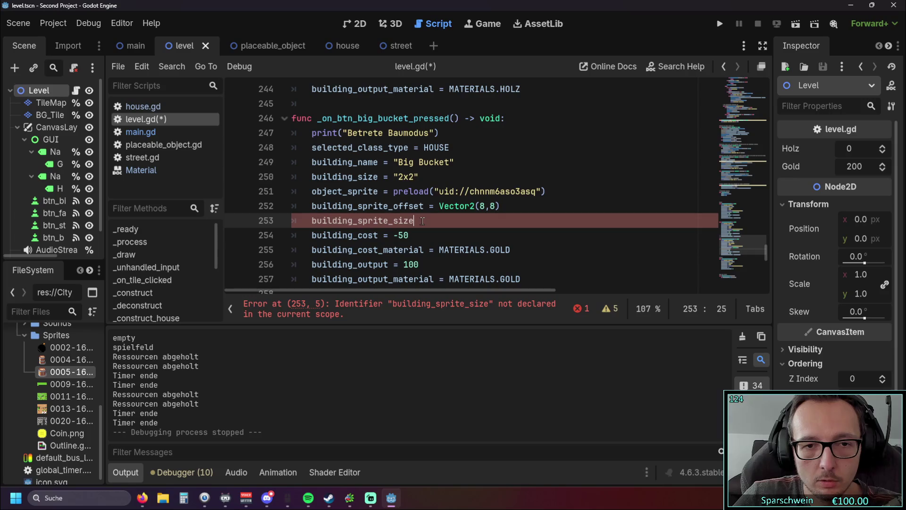
{"action": "left_click", "coordinate": [395, 221]}
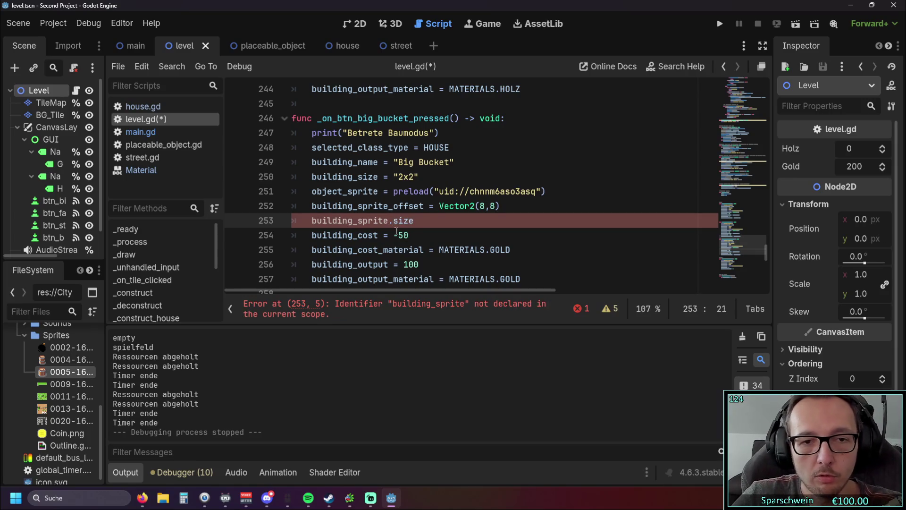
{"action": "left_click", "coordinate": [432, 221]}
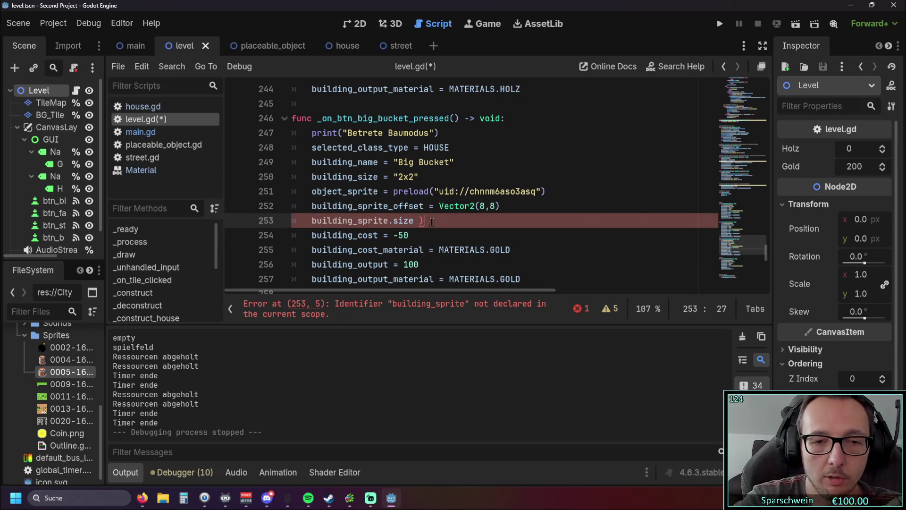
{"action": "type", "text": "= "}
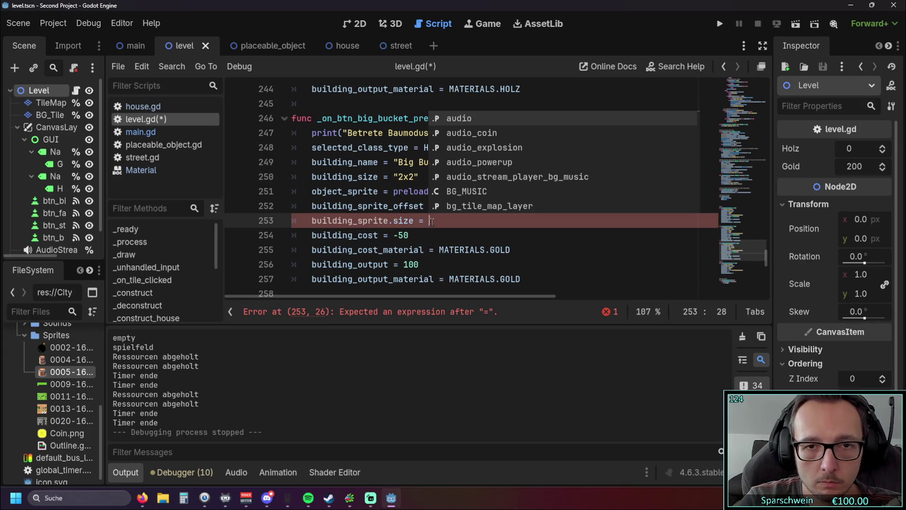
{"action": "type", "text": "2.0"}
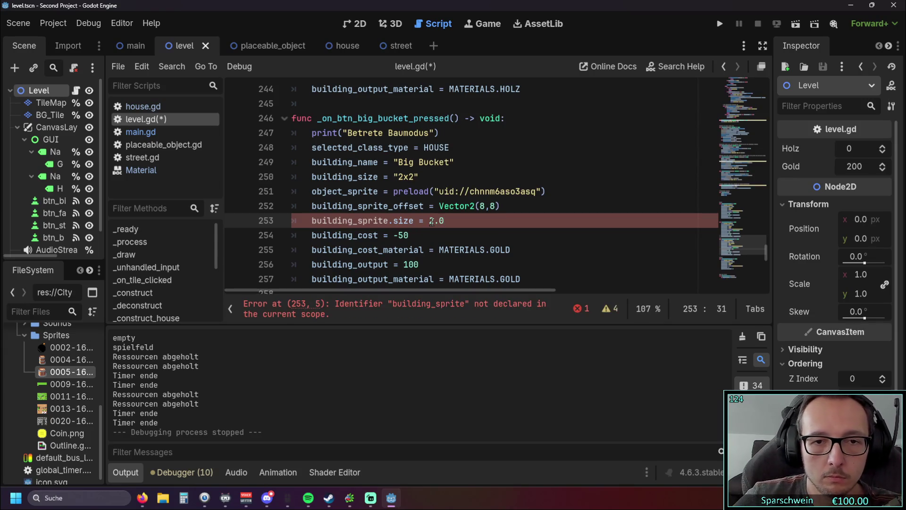
{"action": "left_click", "coordinate": [411, 192]}
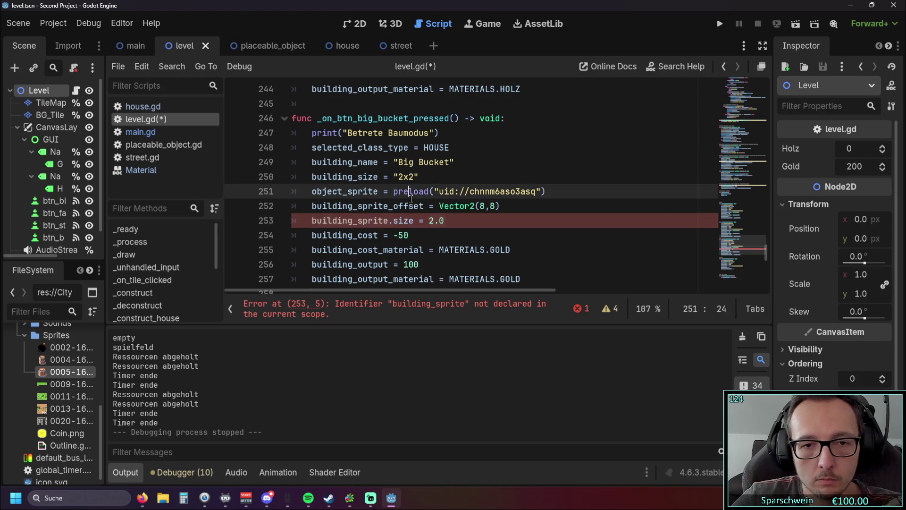
Step: Rename it to building_sprite_size, then check the house scene's Sprite2D and the Output log
{"action": "left_click", "coordinate": [394, 222]}
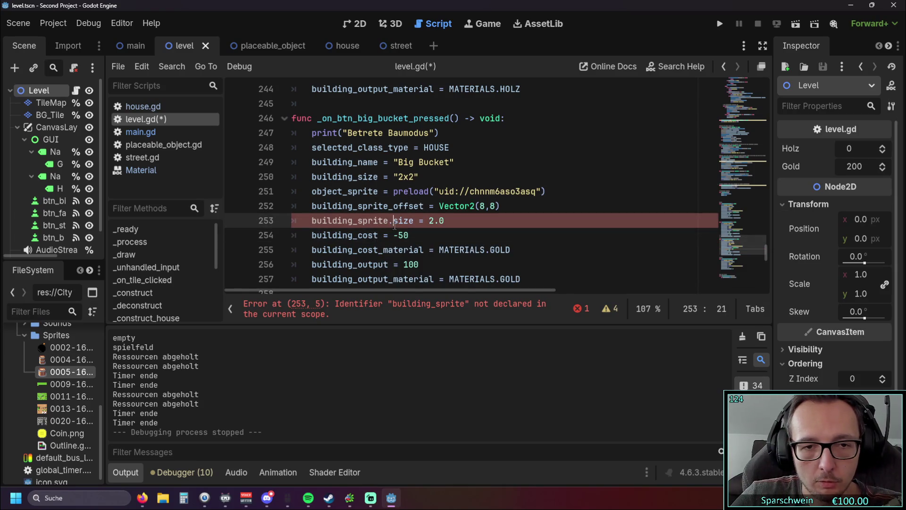
{"action": "key", "text": "BackSpace"}
{"action": "type", "text": "_"}
{"action": "left_click", "coordinate": [439, 177]}
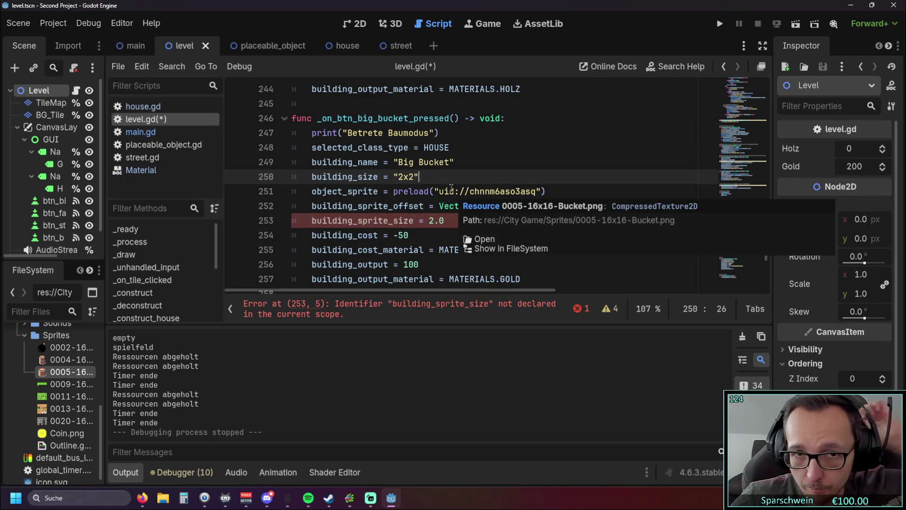
{"action": "left_click", "coordinate": [347, 47]}
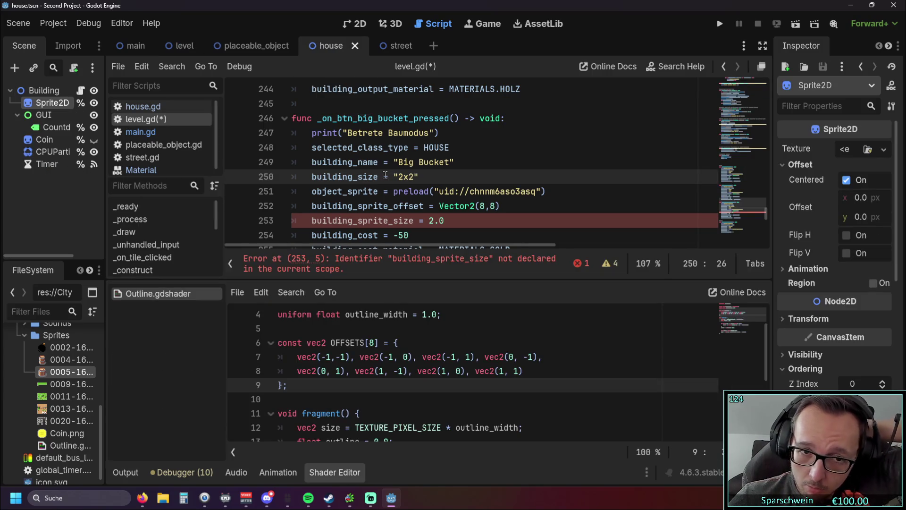
{"action": "scroll", "coordinate": [376, 142], "scroll_direction": "down", "scroll_amount": 2}
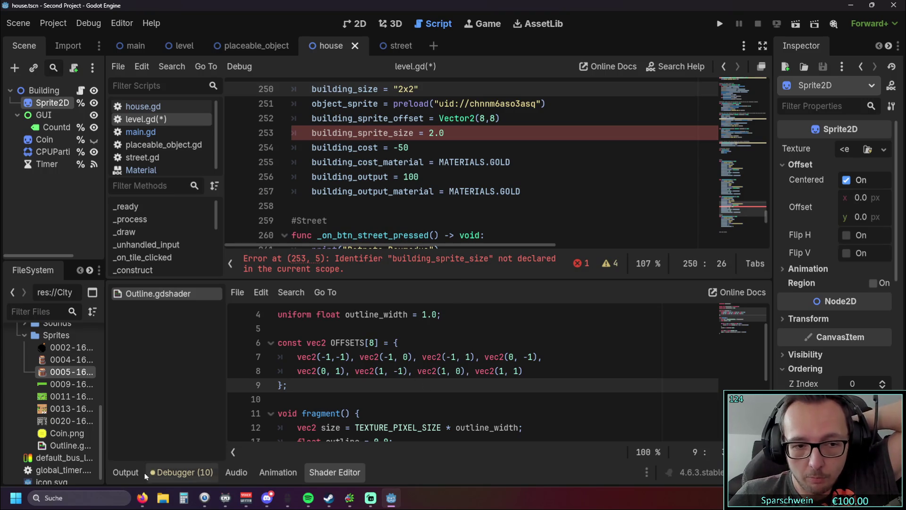
{"action": "left_click", "coordinate": [125, 472]}
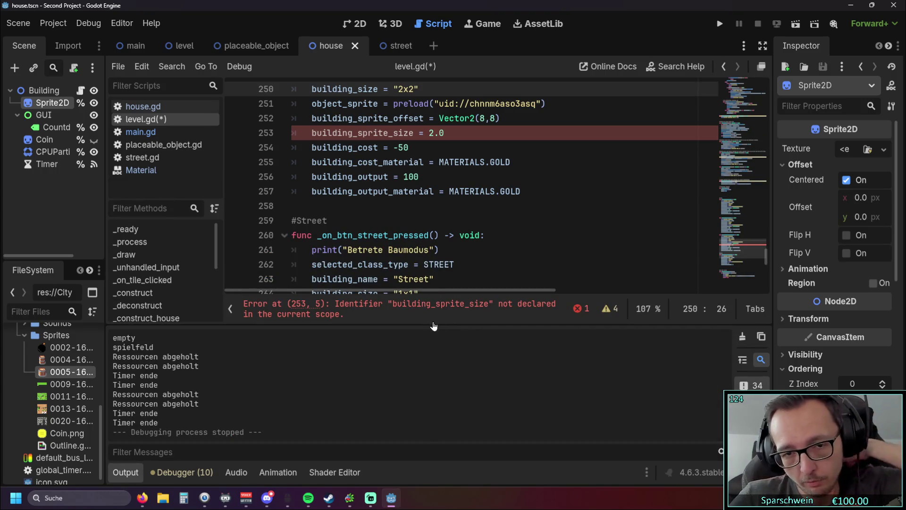
{"action": "scroll", "coordinate": [446, 233], "scroll_direction": "up", "scroll_amount": 2}
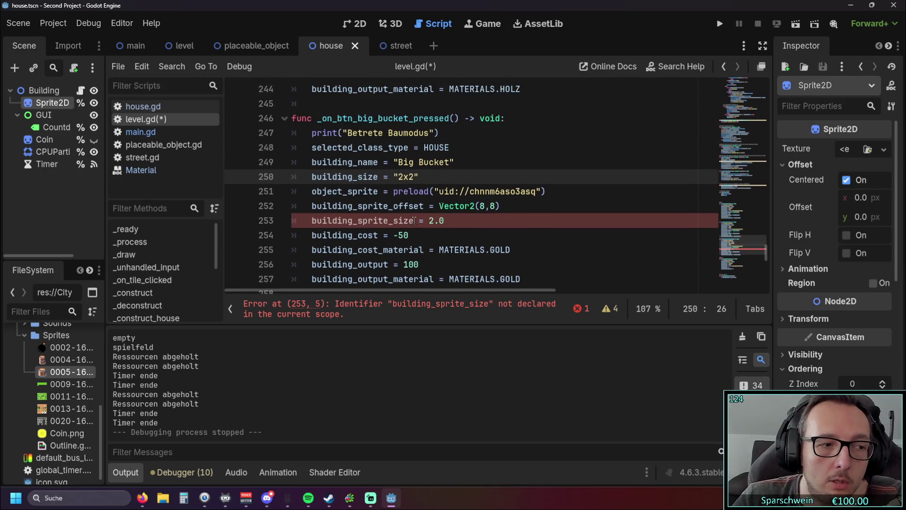
Step: Change line 253 to read 'building_sprite.scale = 2.0'
{"action": "left_click_drag", "start_coordinate": [414, 220], "coordinate": [390, 221]}
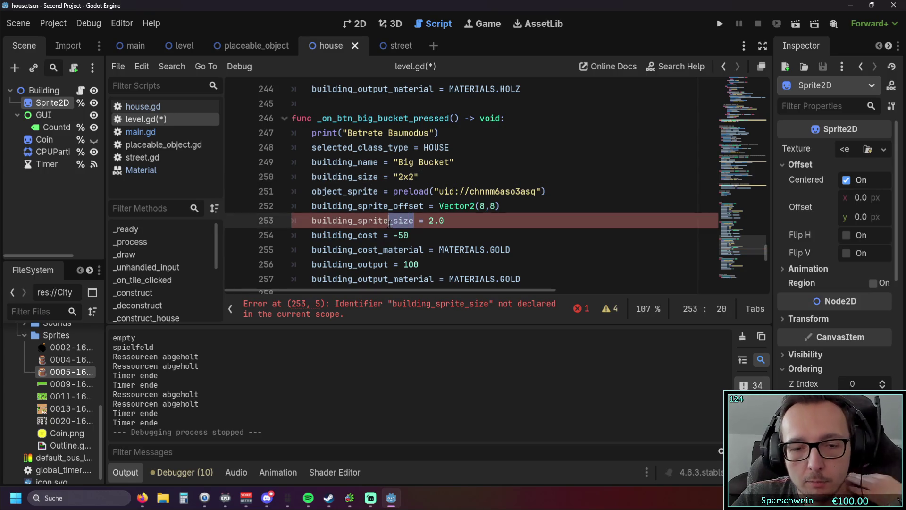
{"action": "key", "text": "BackSpace"}
{"action": "type", "text": ".scale"}
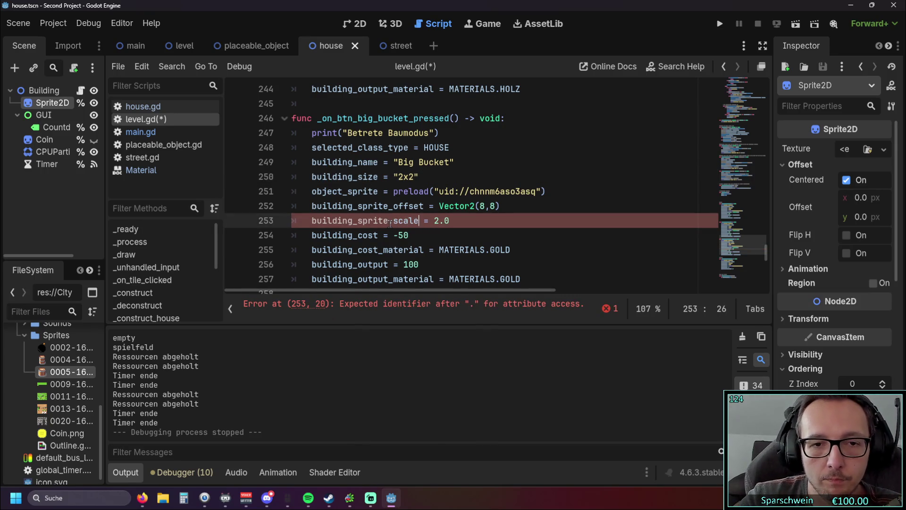
{"action": "left_click", "coordinate": [430, 184]}
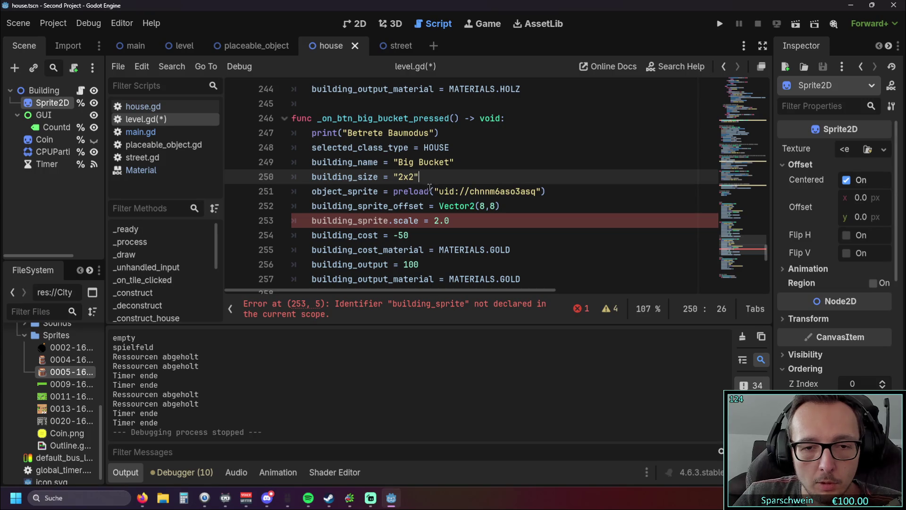
{"action": "scroll", "coordinate": [588, 221], "scroll_direction": "down", "scroll_amount": 1}
{"action": "scroll", "coordinate": [718, 245], "scroll_direction": "up", "scroll_amount": 1}
{"action": "mouse_move", "coordinate": [767, 254]}
{"action": "left_mouse_down"}
{"action": "mouse_move", "coordinate": [772, 75]}
{"action": "mouse_move", "coordinate": [766, 110]}
{"action": "left_mouse_up"}
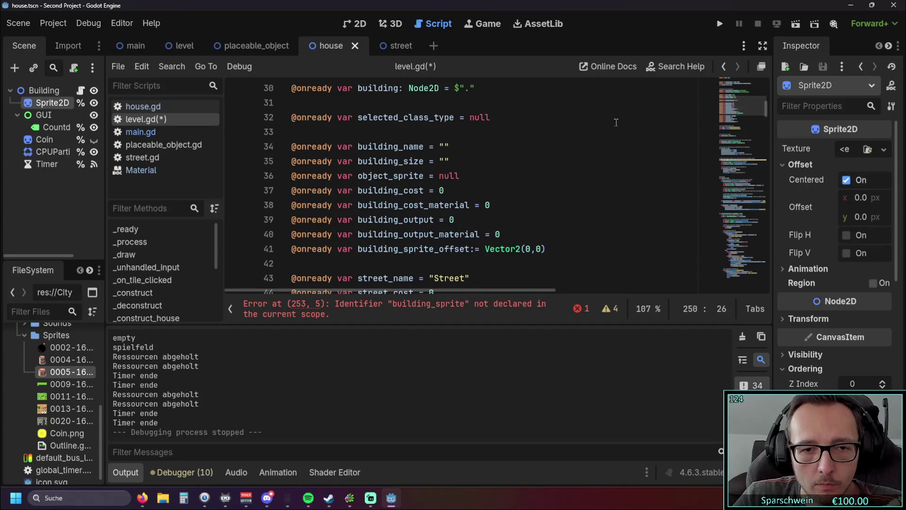
{"action": "scroll", "coordinate": [592, 137], "scroll_direction": "down", "scroll_amount": 1}
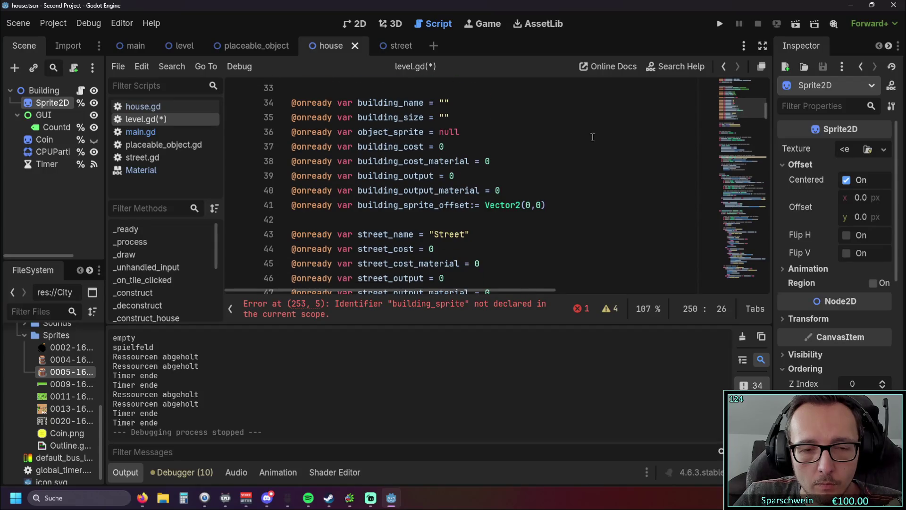
{"action": "left_click", "coordinate": [550, 204]}
{"action": "key", "text": "Return"}
{"action": "type", "text": "@e"}
{"action": "key", "text": "BackSpace"}
{"action": "type", "text": "on"}
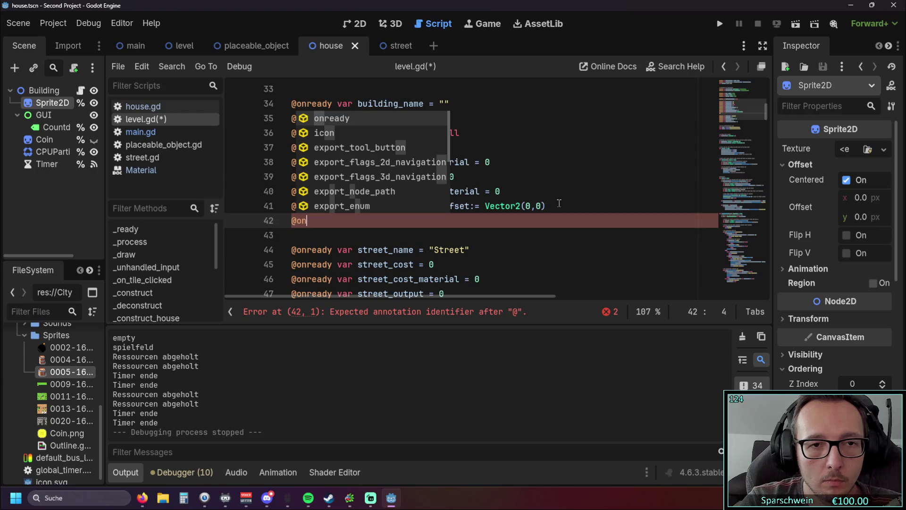
{"action": "key", "text": "Return"}
{"action": "type", "text": "var "}
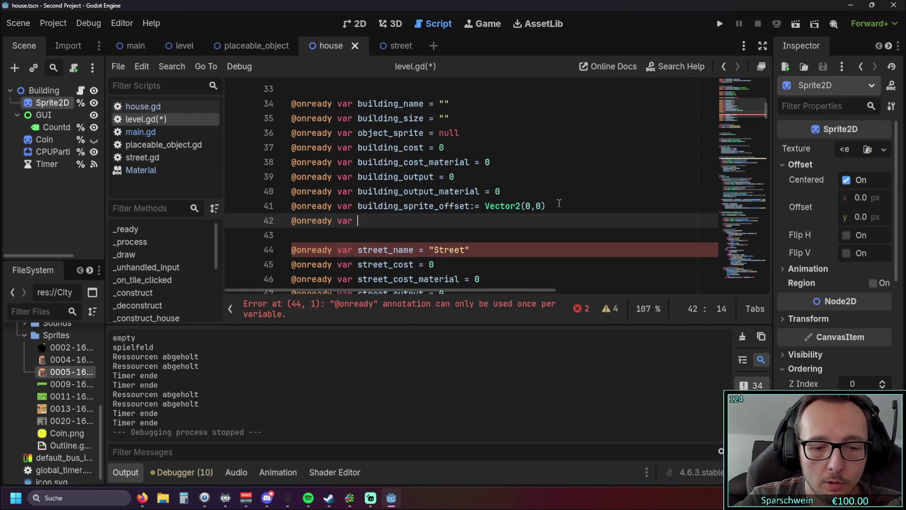
{"action": "type", "text": "building"}
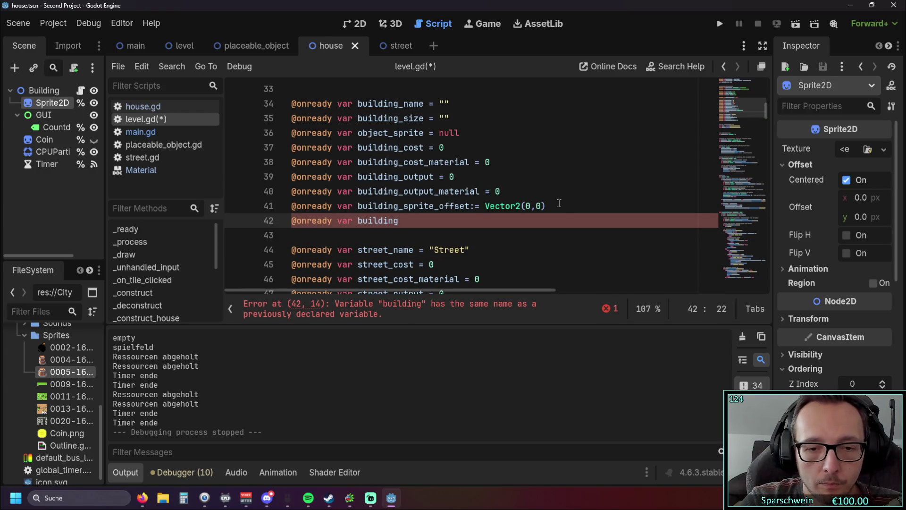
{"action": "type", "text": "_spritze"}
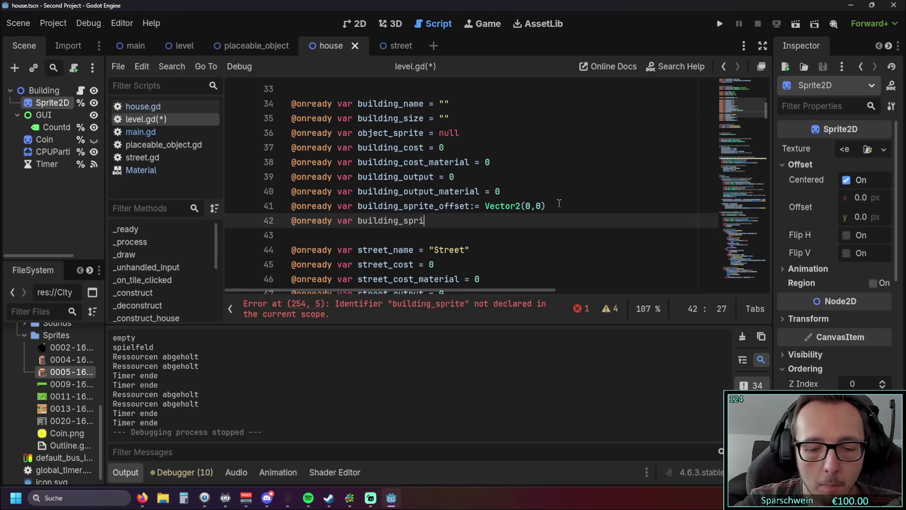
{"action": "key", "text": "BackSpace"}
{"action": "key", "text": "BackSpace"}
{"action": "key", "text": "BackSpace"}
{"action": "type", "text": "te"}
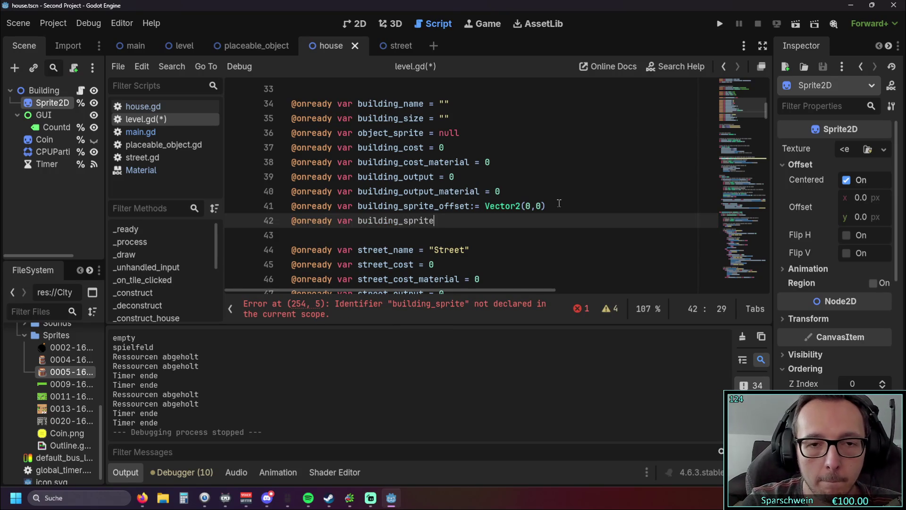
{"action": "type", "text": "_scale"}
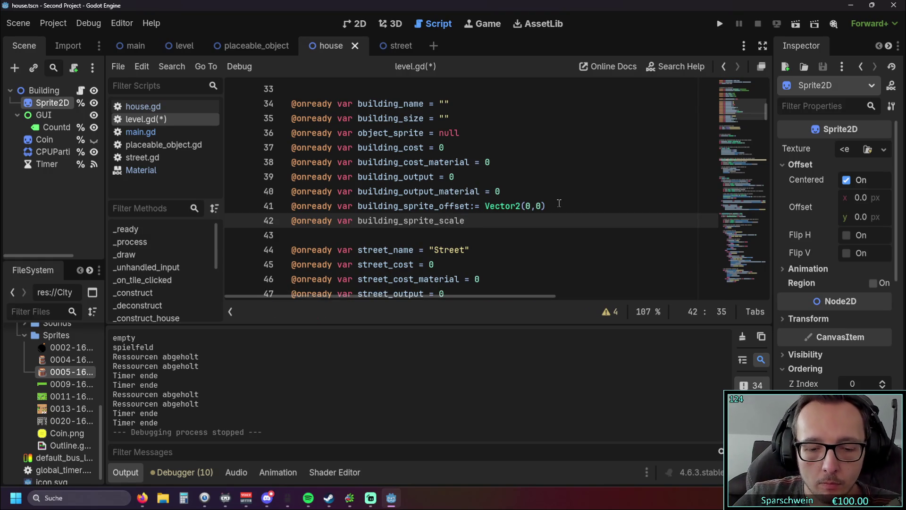
{"action": "type", "text": " = 2"}
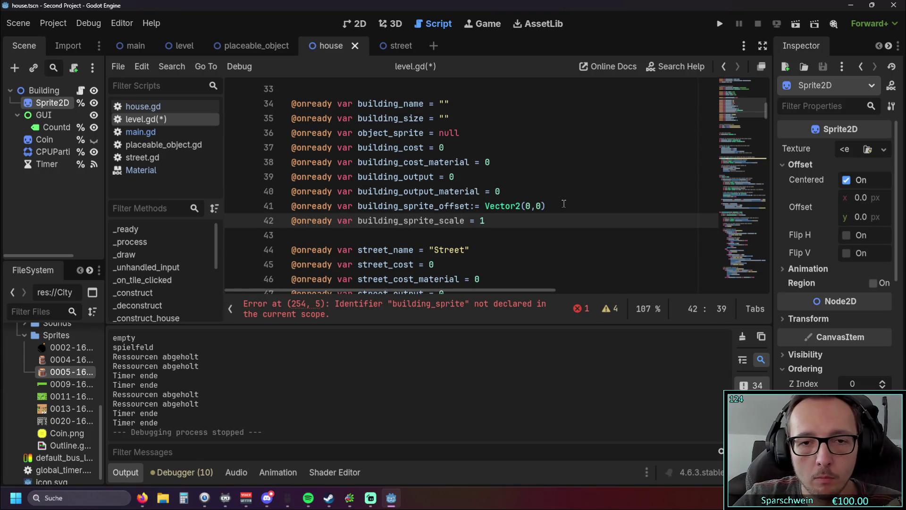
Step: Change line 254 to 'building_sprite_scale = 2', dropping the .0 and the dot
{"action": "left_click", "coordinate": [527, 176]}
{"action": "left_click_drag", "start_coordinate": [768, 111], "coordinate": [777, 257]}
{"action": "scroll", "coordinate": [451, 213], "scroll_direction": "up", "scroll_amount": 1}
{"action": "left_click", "coordinate": [451, 173]}
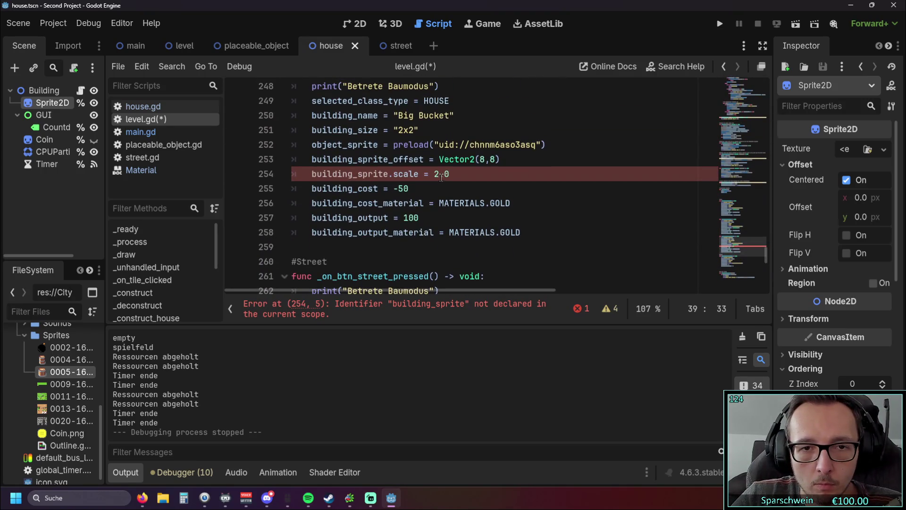
{"action": "key", "text": "BackSpace"}
{"action": "key", "text": "BackSpace"}
{"action": "left_click", "coordinate": [393, 174]}
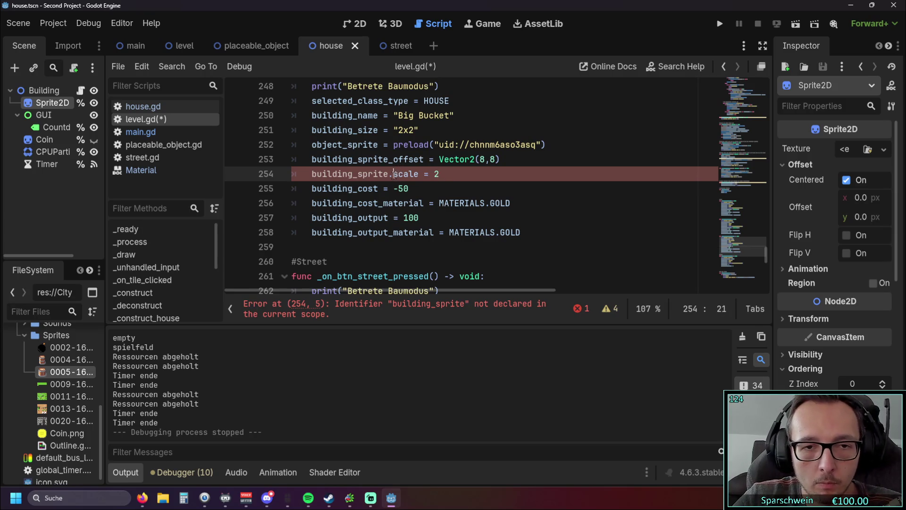
{"action": "key", "text": "BackSpace"}
{"action": "type", "text": "_"}
{"action": "left_click", "coordinate": [510, 148]}
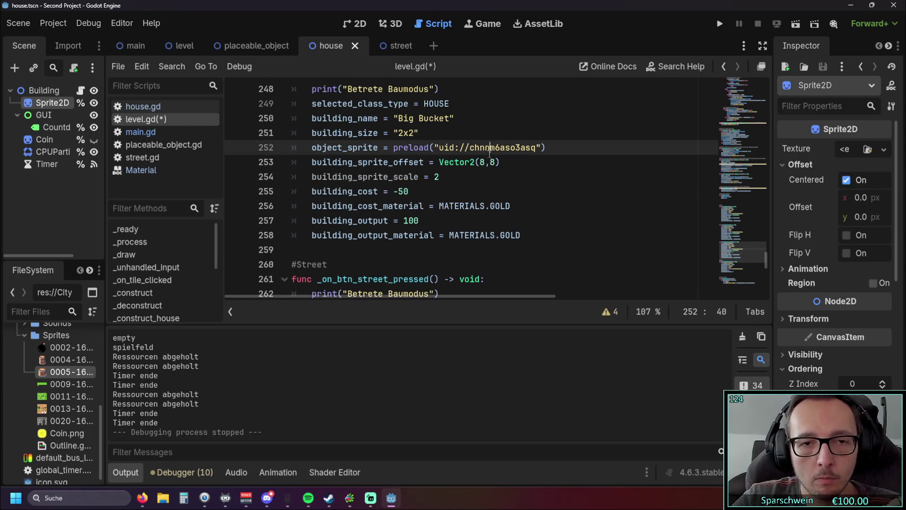
Step: Review the updated script, then switch to placeable_object.gd
{"action": "scroll", "coordinate": [491, 163], "scroll_direction": "up", "scroll_amount": 20}
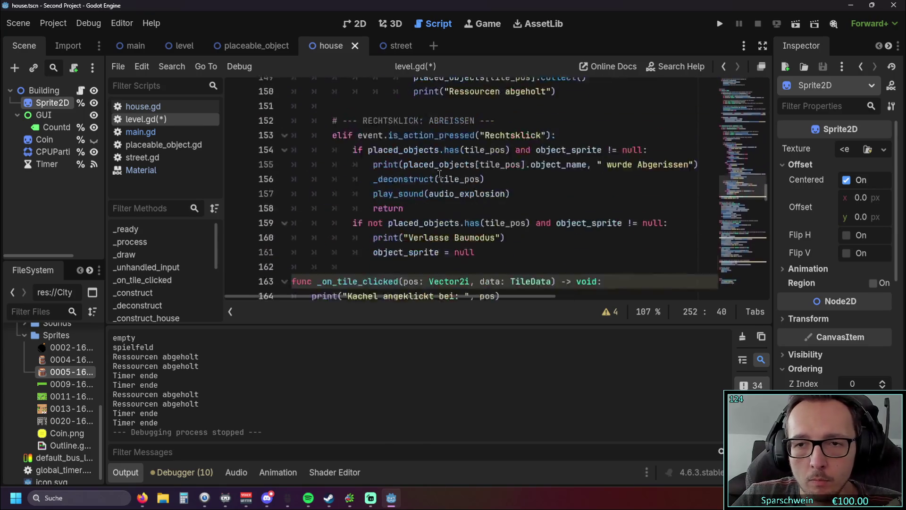
{"action": "scroll", "coordinate": [439, 169], "scroll_direction": "up", "scroll_amount": 20}
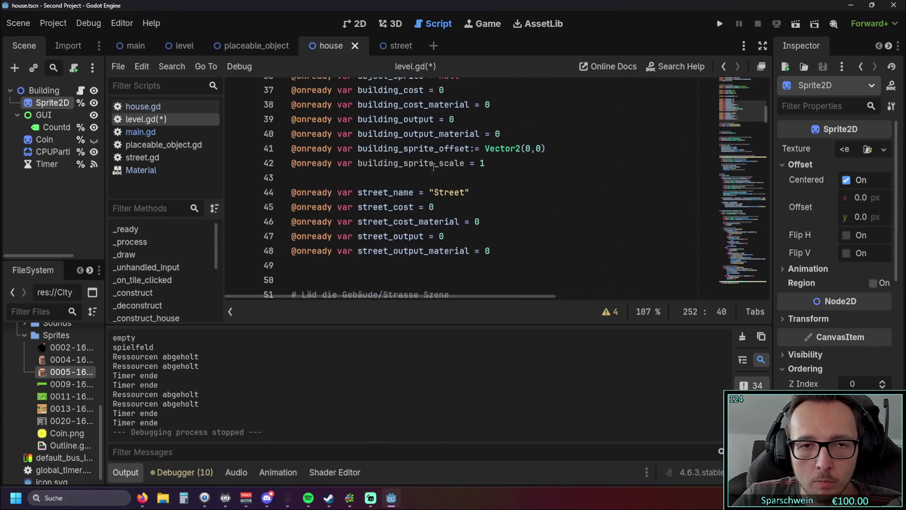
{"action": "scroll", "coordinate": [432, 170], "scroll_direction": "down", "scroll_amount": 5}
{"action": "scroll", "coordinate": [432, 170], "scroll_direction": "up", "scroll_amount": 2}
{"action": "scroll", "coordinate": [432, 170], "scroll_direction": "down", "scroll_amount": 3}
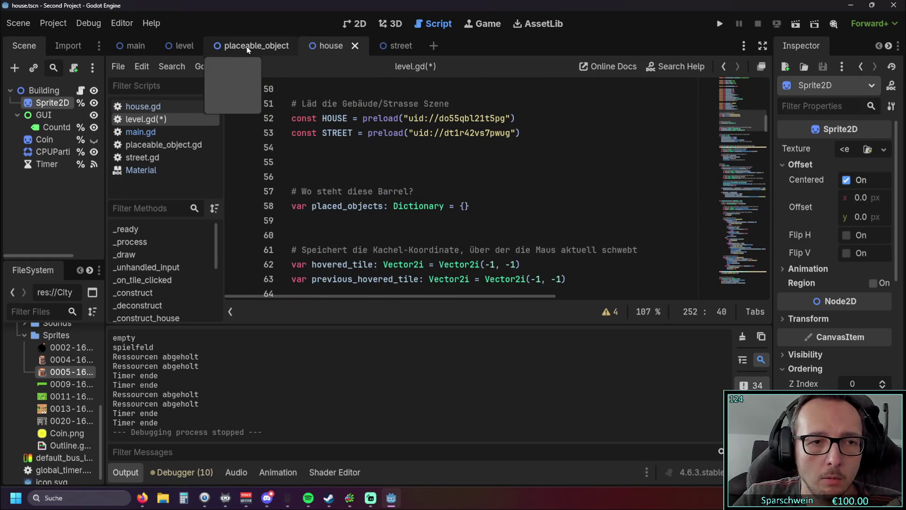
{"action": "left_click", "coordinate": [155, 145]}
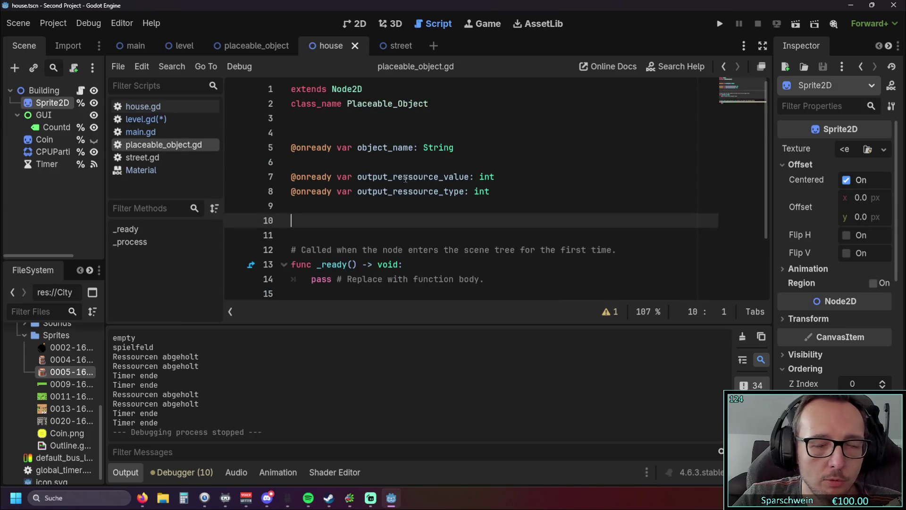
Step: Open house.gd from the script list and scroll through its code
{"action": "scroll", "coordinate": [408, 177], "scroll_direction": "down", "scroll_amount": 2}
{"action": "scroll", "coordinate": [409, 178], "scroll_direction": "up", "scroll_amount": 2}
{"action": "scroll", "coordinate": [409, 177], "scroll_direction": "down", "scroll_amount": 2}
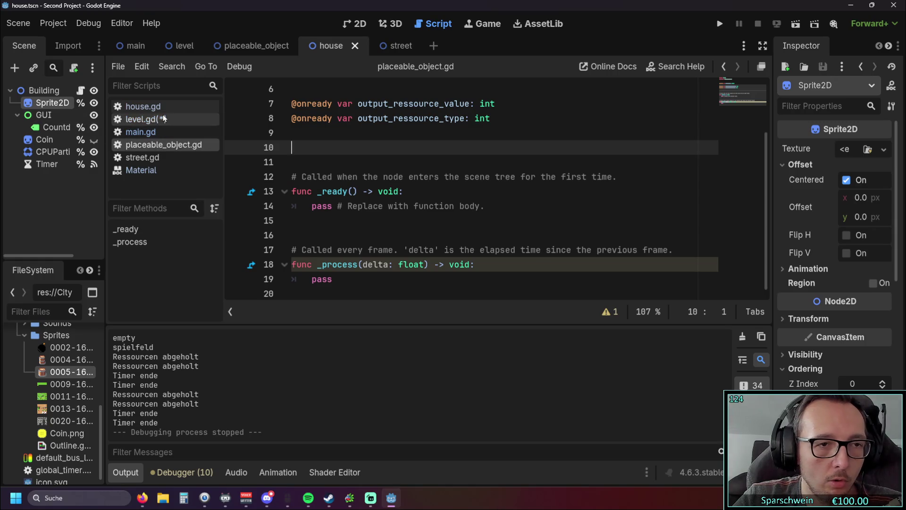
{"action": "left_click", "coordinate": [143, 107]}
{"action": "scroll", "coordinate": [412, 193], "scroll_direction": "down", "scroll_amount": 1}
{"action": "scroll", "coordinate": [412, 194], "scroll_direction": "down", "scroll_amount": 9}
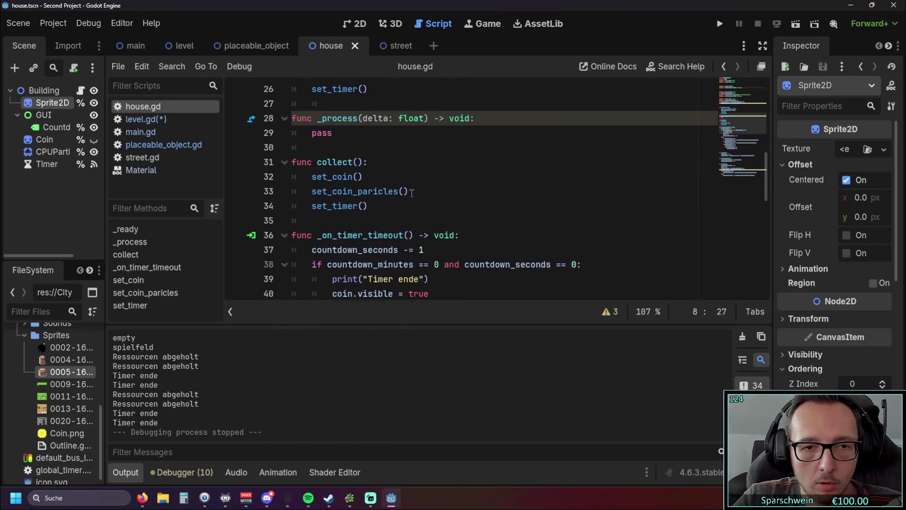
{"action": "scroll", "coordinate": [482, 186], "scroll_direction": "down", "scroll_amount": 7}
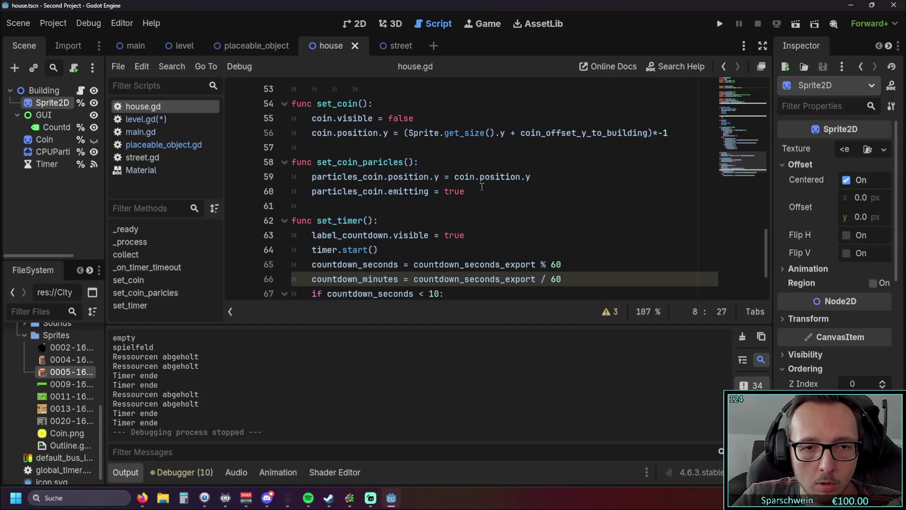
{"action": "scroll", "coordinate": [482, 186], "scroll_direction": "up", "scroll_amount": 15}
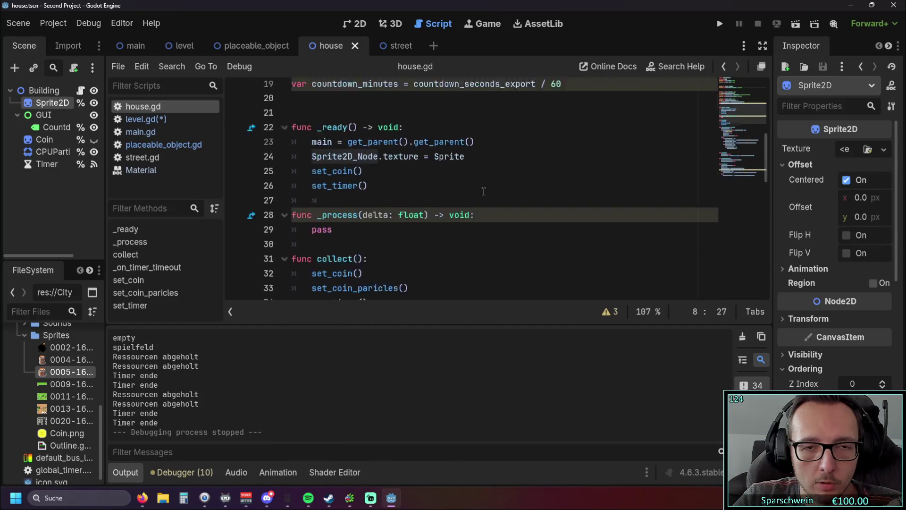
{"action": "scroll", "coordinate": [484, 191], "scroll_direction": "down", "scroll_amount": 15}
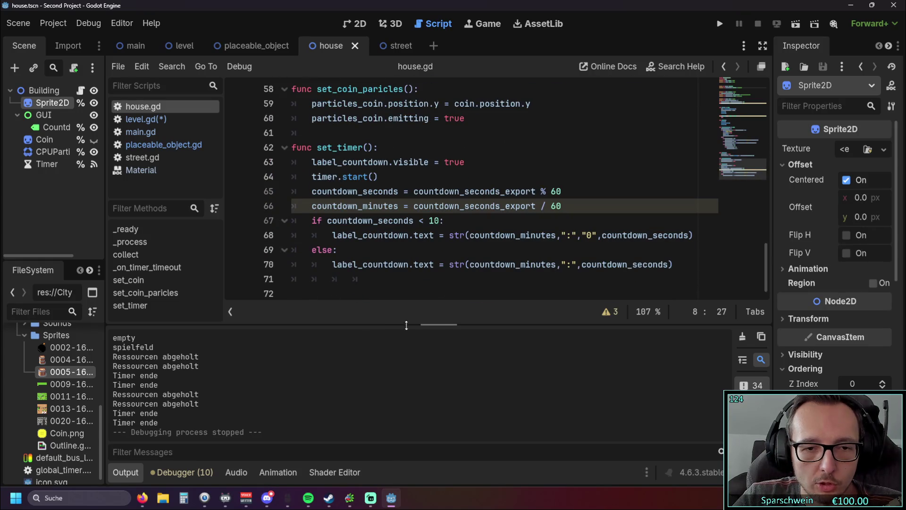
{"action": "scroll", "coordinate": [420, 206], "scroll_direction": "up", "scroll_amount": 3}
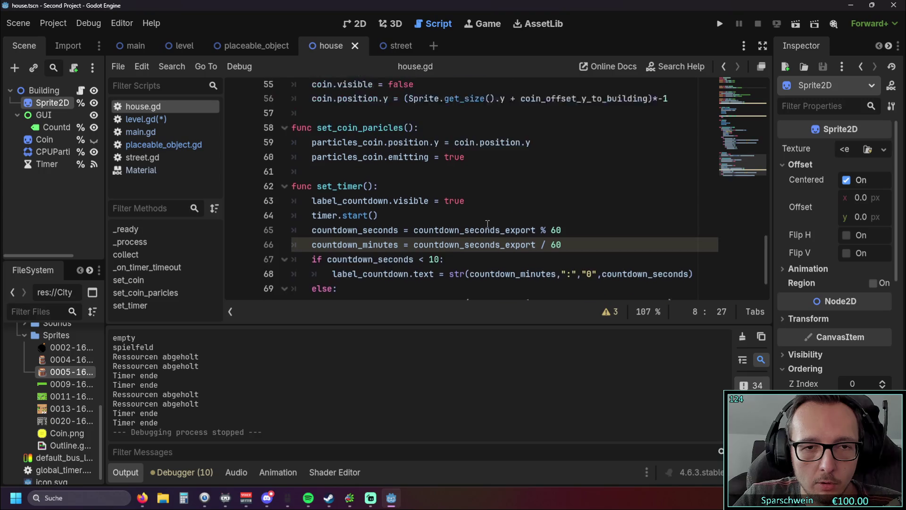
Step: Select and review the set_coin and set_coin_paricles function lines
{"action": "left_click_drag", "start_coordinate": [419, 207], "coordinate": [292, 162]}
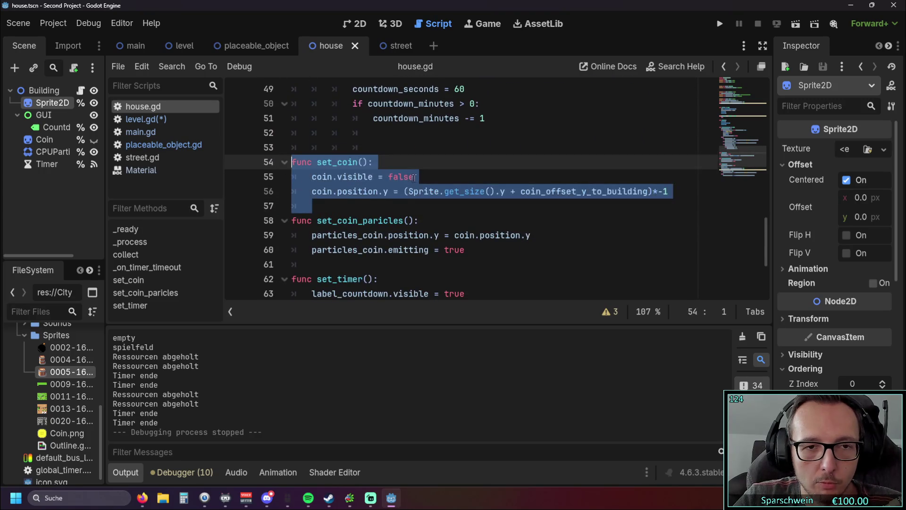
{"action": "scroll", "coordinate": [389, 142], "scroll_direction": "down", "scroll_amount": 3}
{"action": "left_click_drag", "start_coordinate": [388, 141], "coordinate": [292, 89]}
{"action": "left_click_drag", "start_coordinate": [438, 265], "coordinate": [292, 162]}
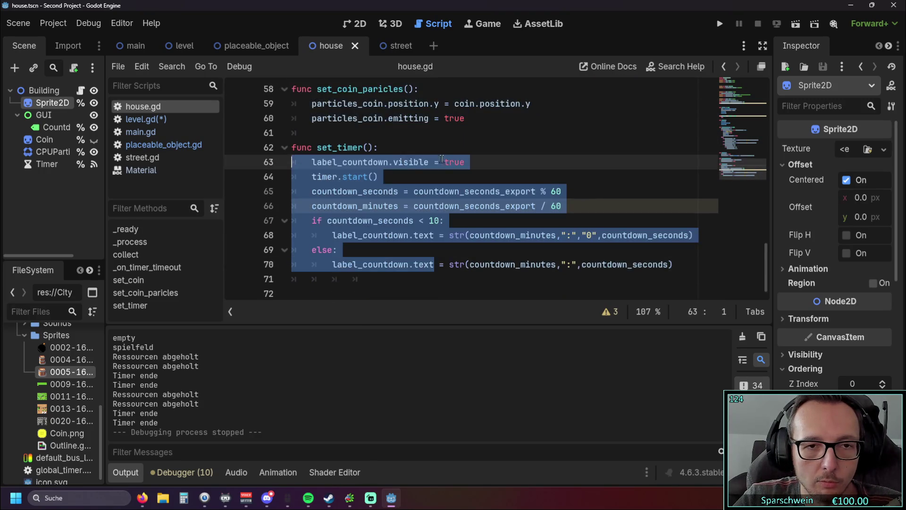
{"action": "scroll", "coordinate": [473, 181], "scroll_direction": "up", "scroll_amount": 1}
{"action": "left_click", "coordinate": [474, 180]}
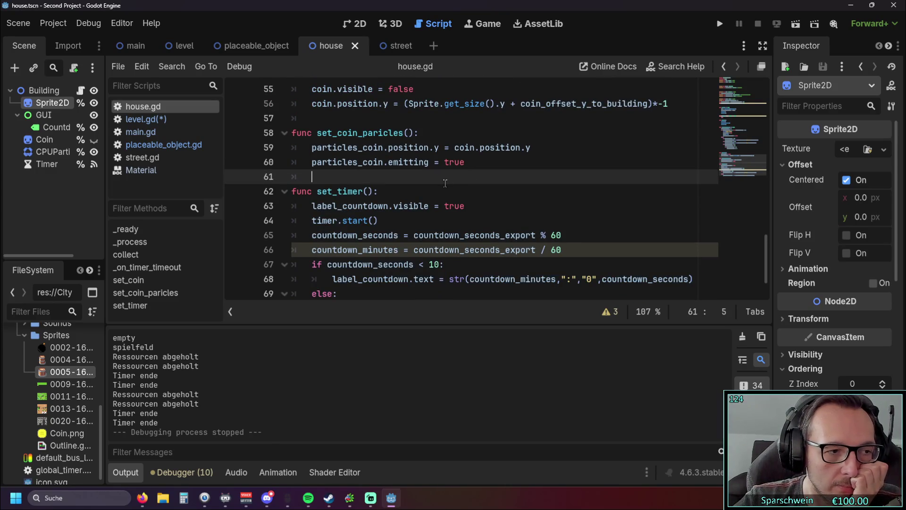
{"action": "scroll", "coordinate": [444, 184], "scroll_direction": "up", "scroll_amount": 1}
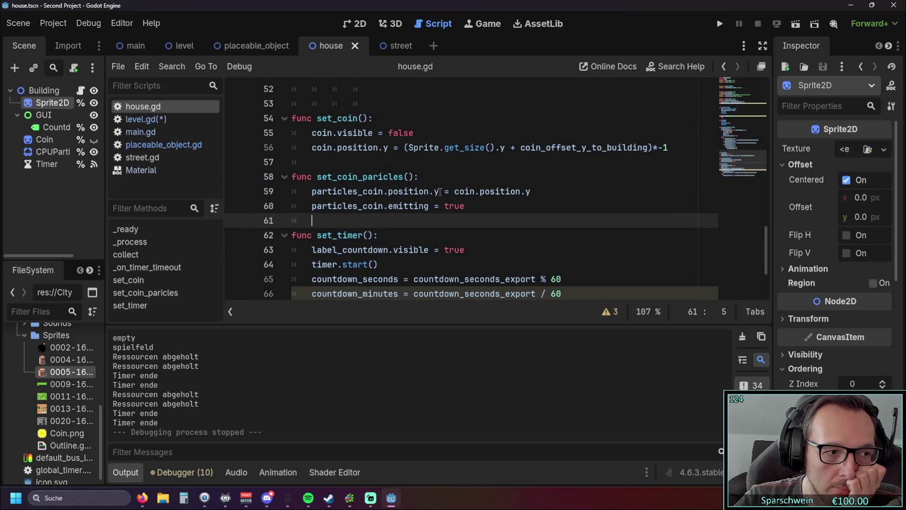
{"action": "scroll", "coordinate": [440, 191], "scroll_direction": "up", "scroll_amount": 1}
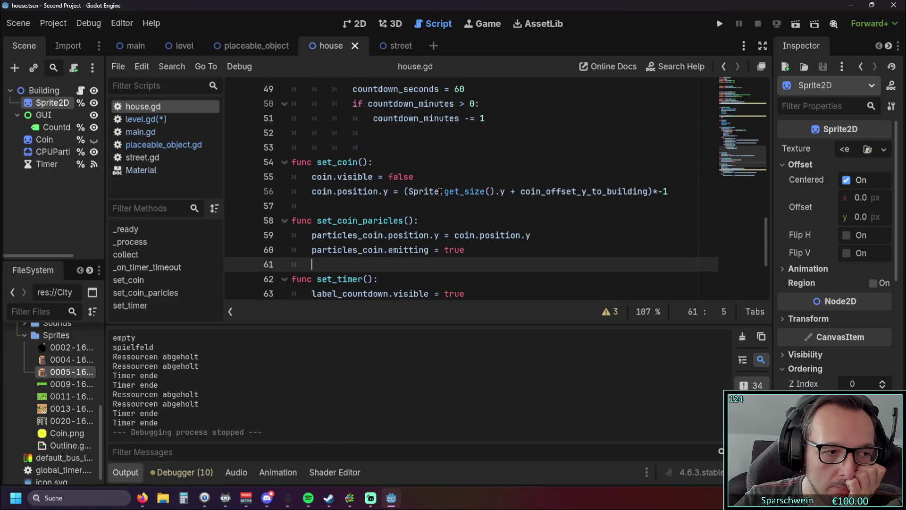
{"action": "scroll", "coordinate": [440, 192], "scroll_direction": "down", "scroll_amount": 3}
{"action": "mouse_move", "coordinate": [491, 193]}
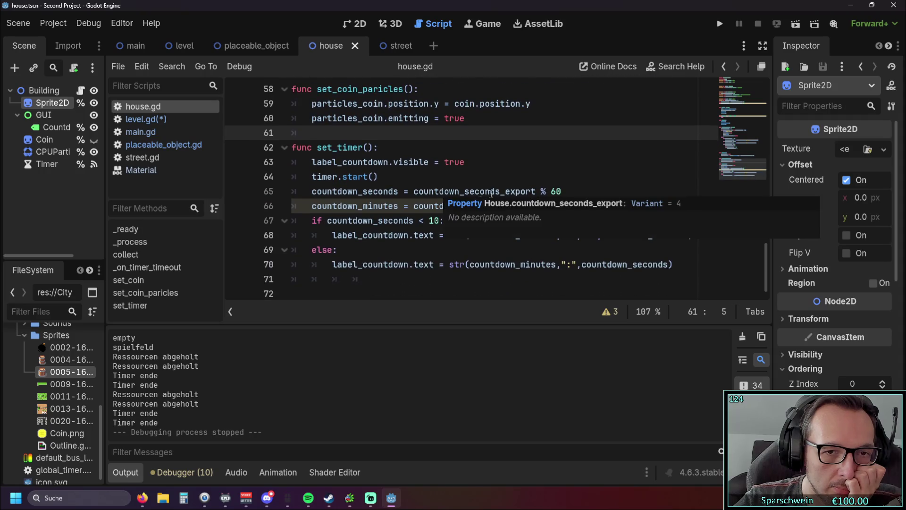
{"action": "left_click", "coordinate": [535, 164]}
Step: Select the body of collect() and review the surrounding set_timer code
{"action": "scroll", "coordinate": [559, 170], "scroll_direction": "up", "scroll_amount": 3}
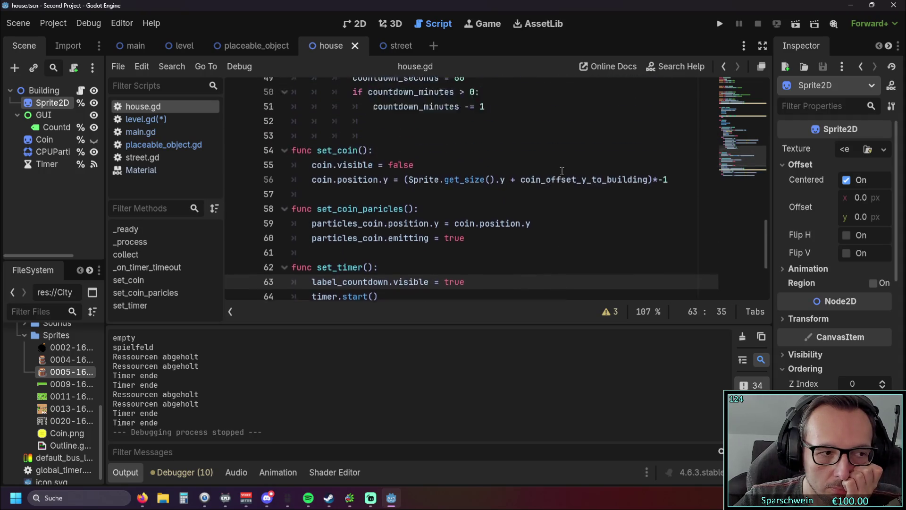
{"action": "scroll", "coordinate": [561, 171], "scroll_direction": "up", "scroll_amount": 6}
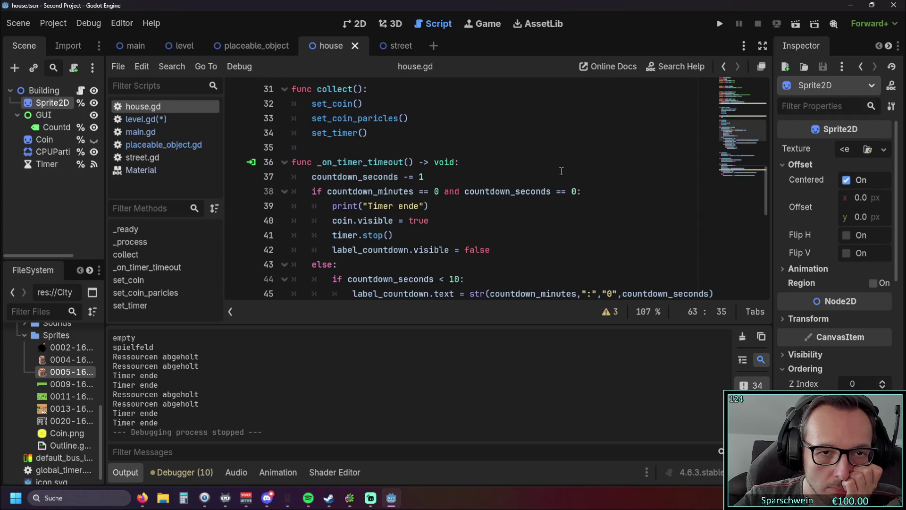
{"action": "scroll", "coordinate": [562, 171], "scroll_direction": "up", "scroll_amount": 2}
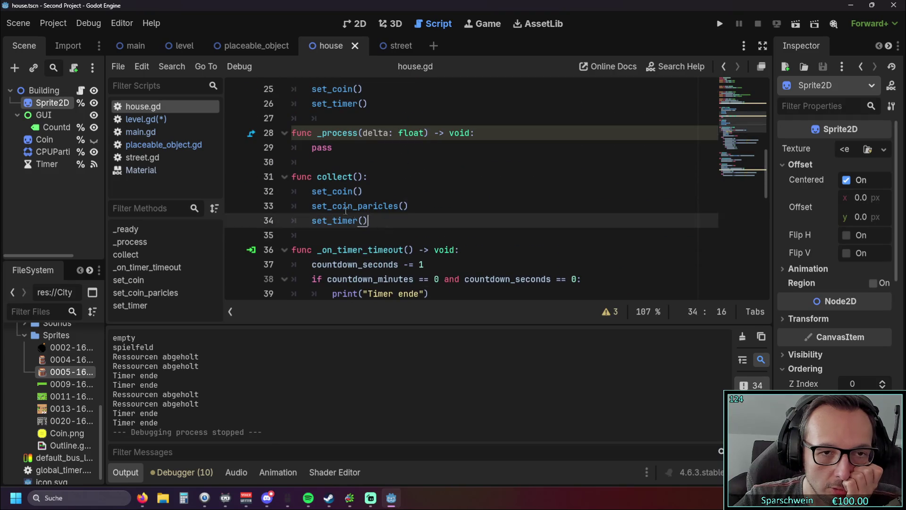
{"action": "left_click_drag", "start_coordinate": [378, 220], "coordinate": [291, 189]}
{"action": "left_click", "coordinate": [460, 215]}
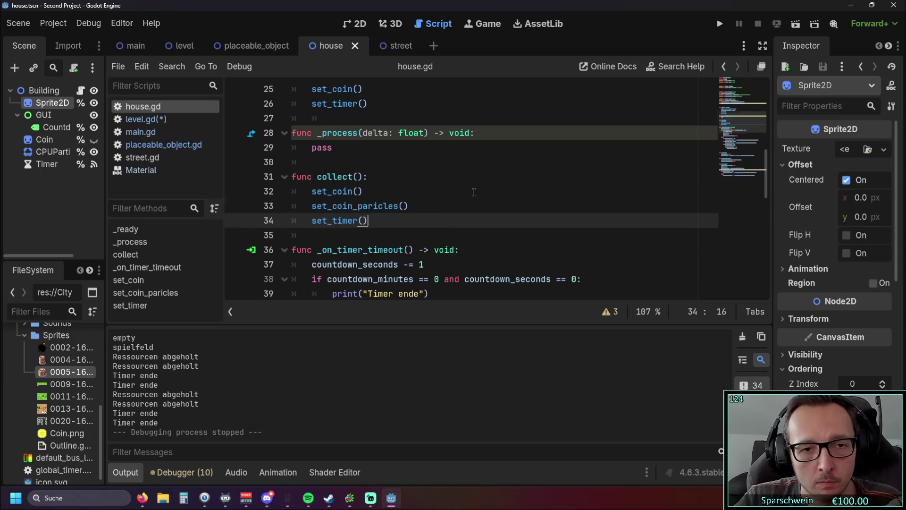
{"action": "scroll", "coordinate": [474, 193], "scroll_direction": "down", "scroll_amount": 7}
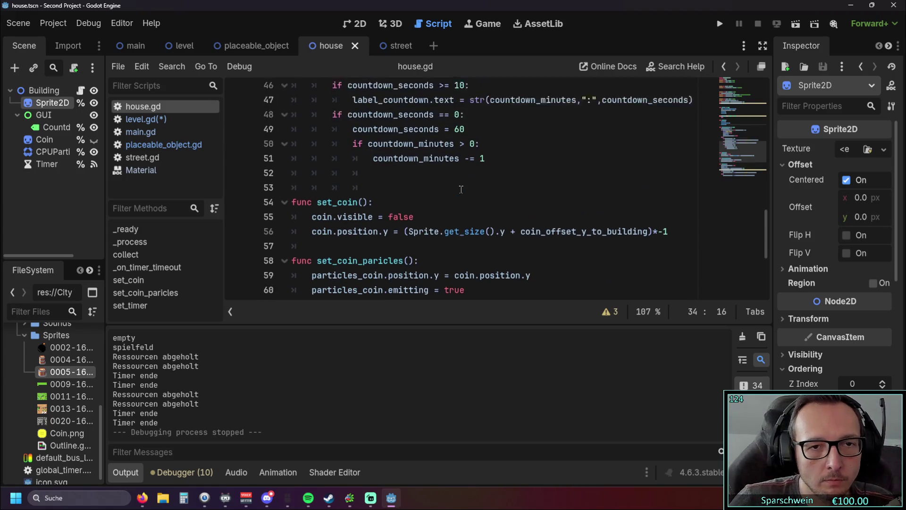
{"action": "scroll", "coordinate": [461, 189], "scroll_direction": "up", "scroll_amount": 9}
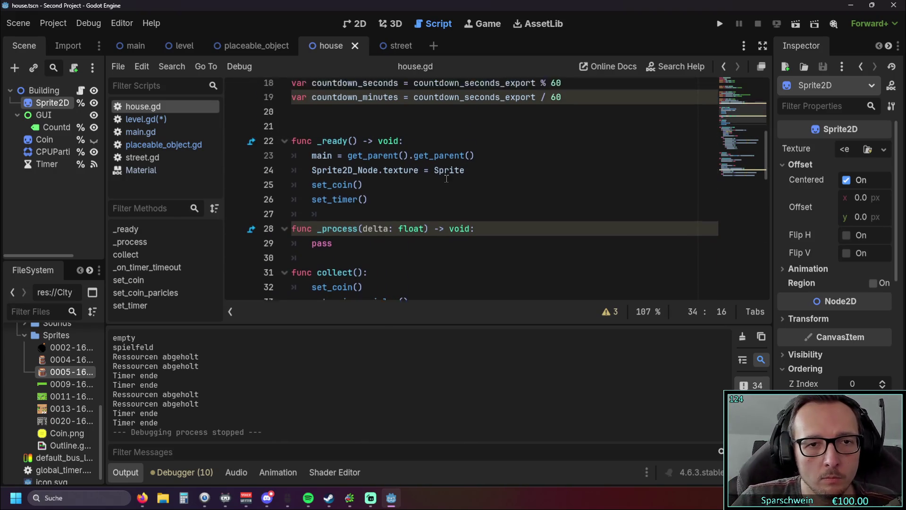
{"action": "scroll", "coordinate": [447, 178], "scroll_direction": "up", "scroll_amount": 6}
{"action": "scroll", "coordinate": [587, 166], "scroll_direction": "down", "scroll_amount": 4}
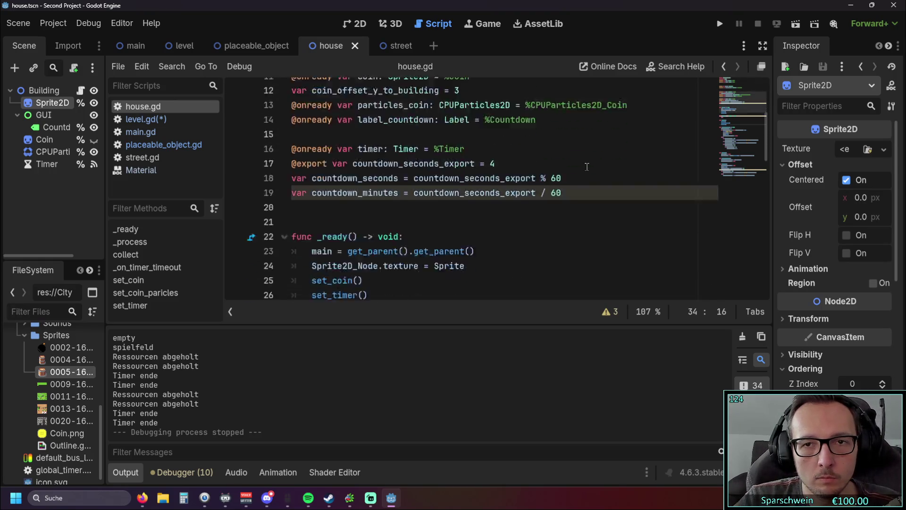
{"action": "scroll", "coordinate": [587, 167], "scroll_direction": "down", "scroll_amount": 6}
{"action": "scroll", "coordinate": [469, 159], "scroll_direction": "up", "scroll_amount": 10}
{"action": "scroll", "coordinate": [468, 158], "scroll_direction": "down", "scroll_amount": 3}
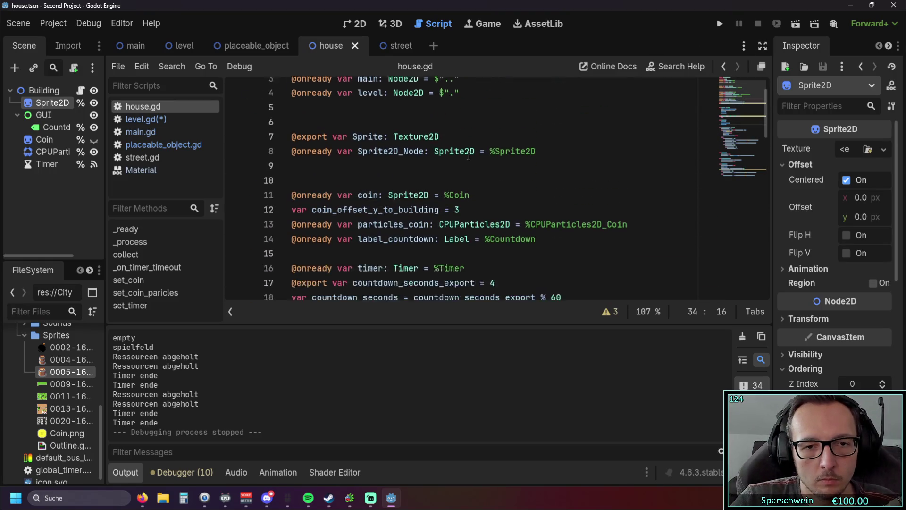
Step: Run the game, build a Big Bucket on a grass tile, then stop it
{"action": "left_click", "coordinate": [720, 24]}
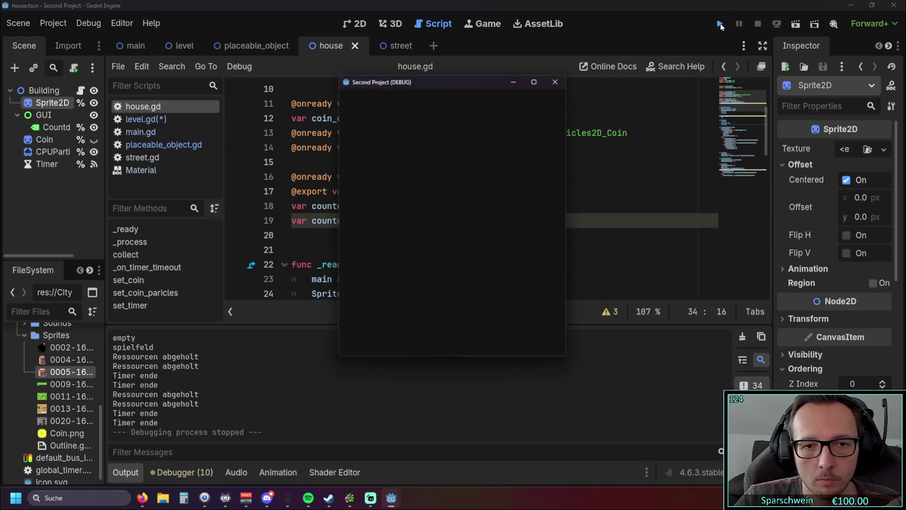
{"action": "left_click", "coordinate": [422, 258]}
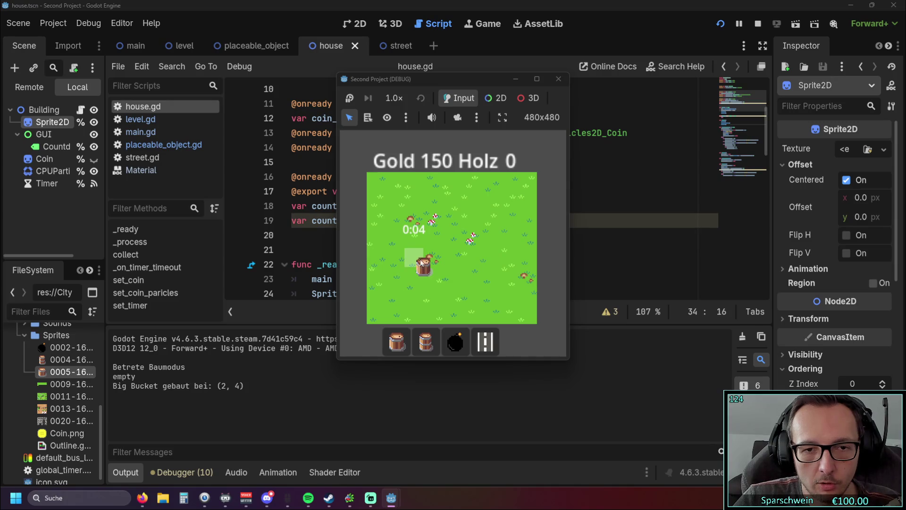
{"action": "left_click", "coordinate": [558, 79]}
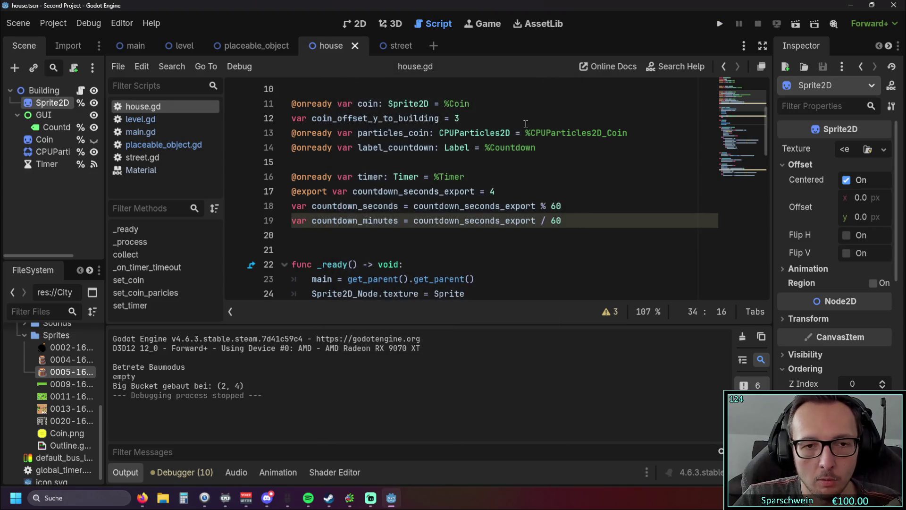
Step: Glance at the placeable_object scene, then return to the house scene
{"action": "left_click", "coordinate": [425, 236]}
{"action": "left_click", "coordinate": [255, 48]}
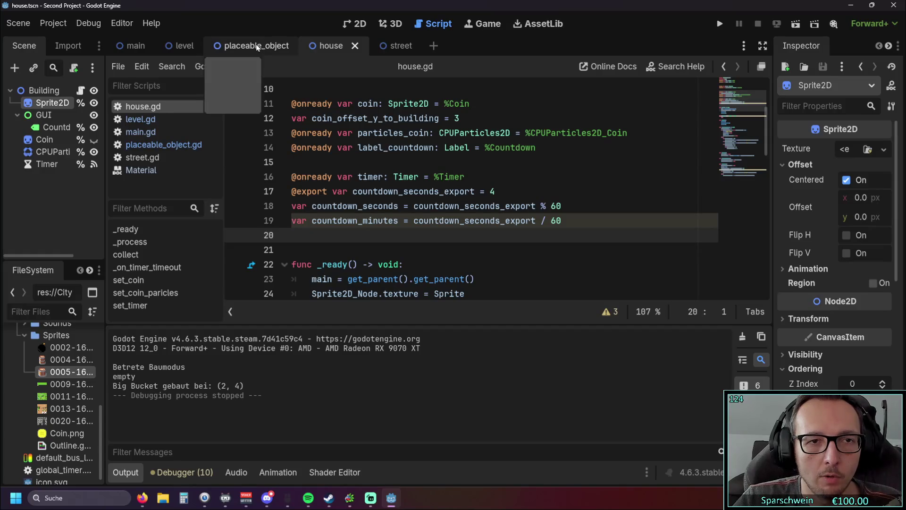
{"action": "left_click", "coordinate": [336, 46]}
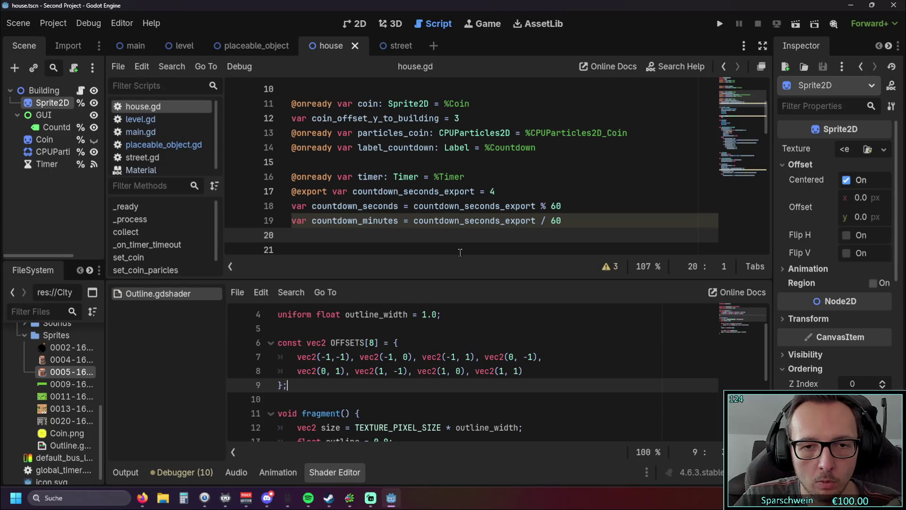
{"action": "scroll", "coordinate": [427, 171], "scroll_direction": "up", "scroll_amount": 1}
{"action": "scroll", "coordinate": [426, 171], "scroll_direction": "up", "scroll_amount": 3}
{"action": "scroll", "coordinate": [244, 127], "scroll_direction": "down", "scroll_amount": 5}
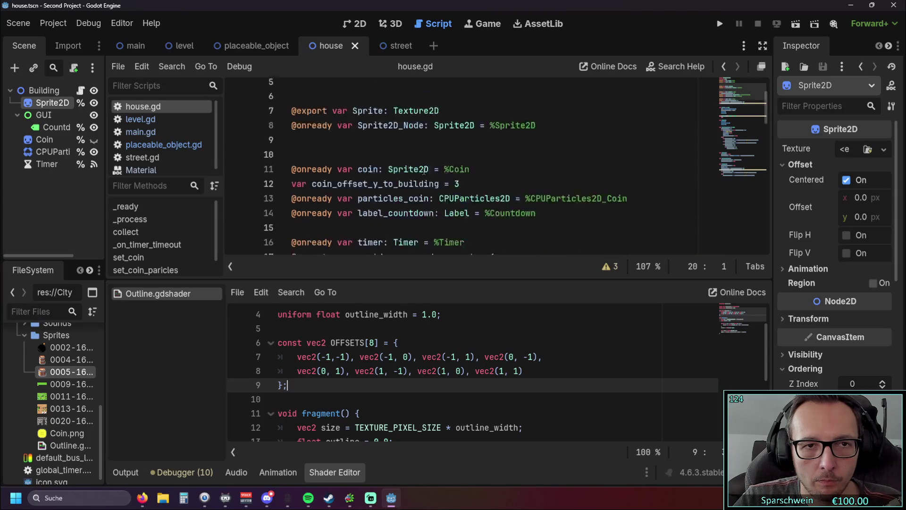
{"action": "scroll", "coordinate": [321, 142], "scroll_direction": "up", "scroll_amount": 5}
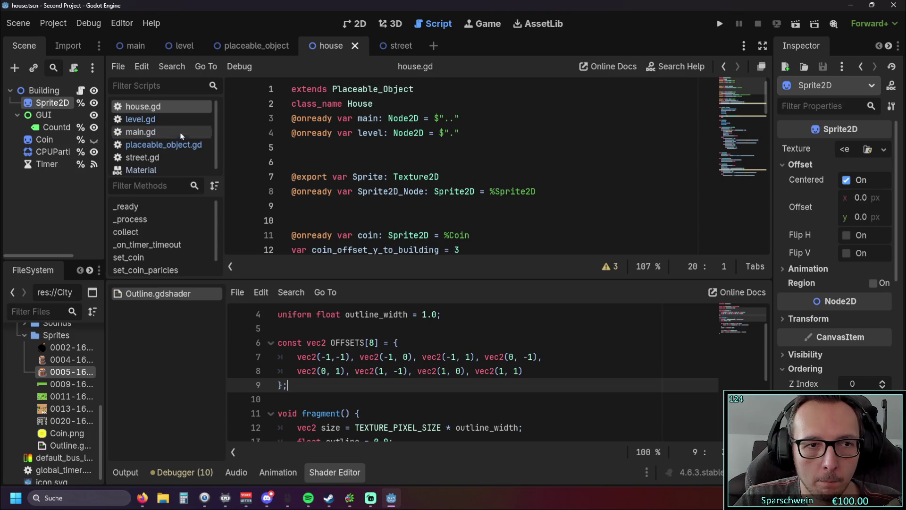
{"action": "left_click", "coordinate": [168, 144]}
{"action": "scroll", "coordinate": [460, 168], "scroll_direction": "up", "scroll_amount": 2}
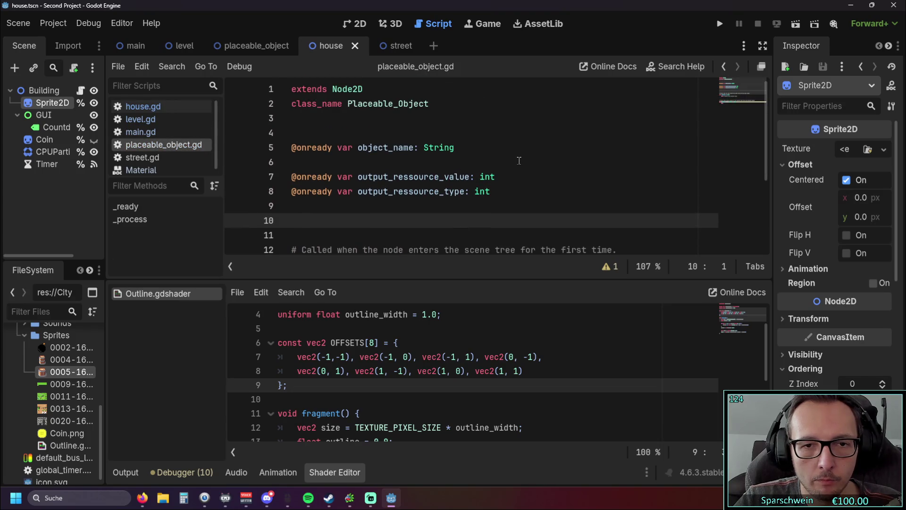
{"action": "scroll", "coordinate": [520, 160], "scroll_direction": "down", "scroll_amount": 4}
{"action": "scroll", "coordinate": [517, 160], "scroll_direction": "up", "scroll_amount": 4}
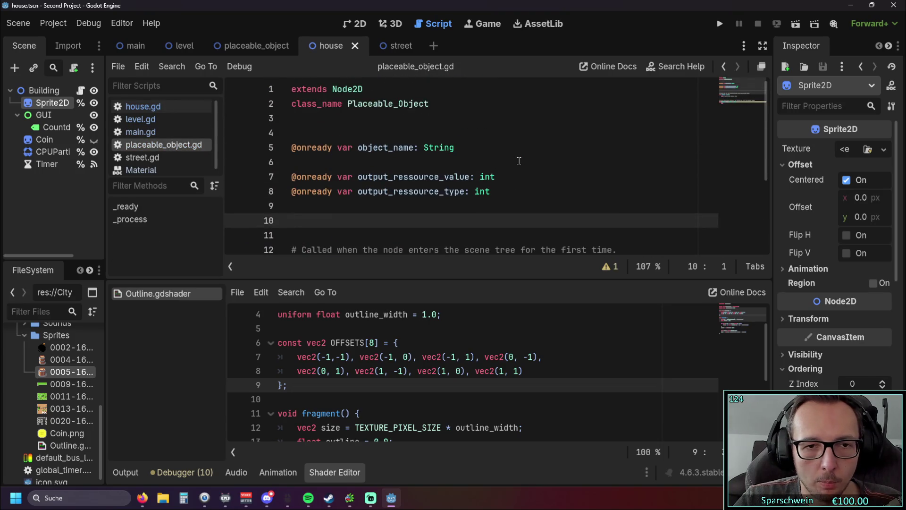
{"action": "scroll", "coordinate": [516, 159], "scroll_direction": "down", "scroll_amount": 3}
{"action": "scroll", "coordinate": [517, 159], "scroll_direction": "up", "scroll_amount": 3}
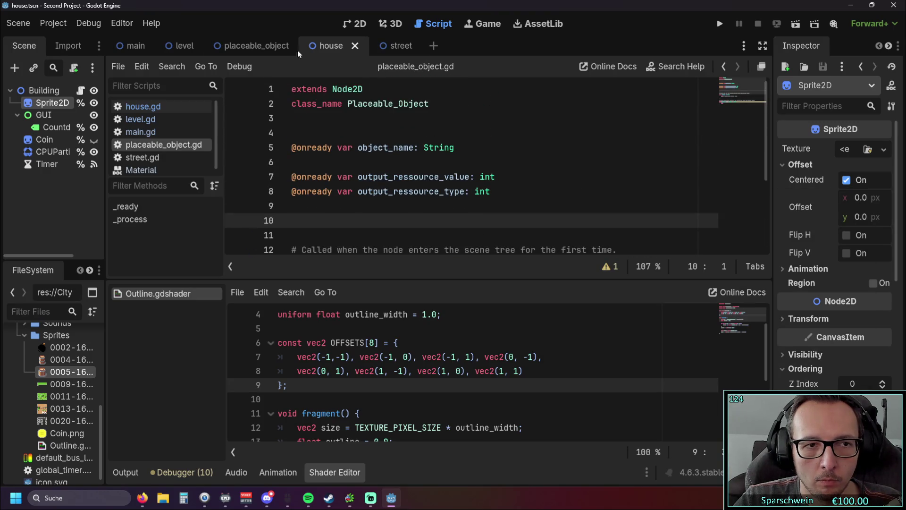
{"action": "left_click", "coordinate": [165, 107]}
{"action": "scroll", "coordinate": [433, 163], "scroll_direction": "down", "scroll_amount": 1}
{"action": "scroll", "coordinate": [433, 162], "scroll_direction": "down", "scroll_amount": 1}
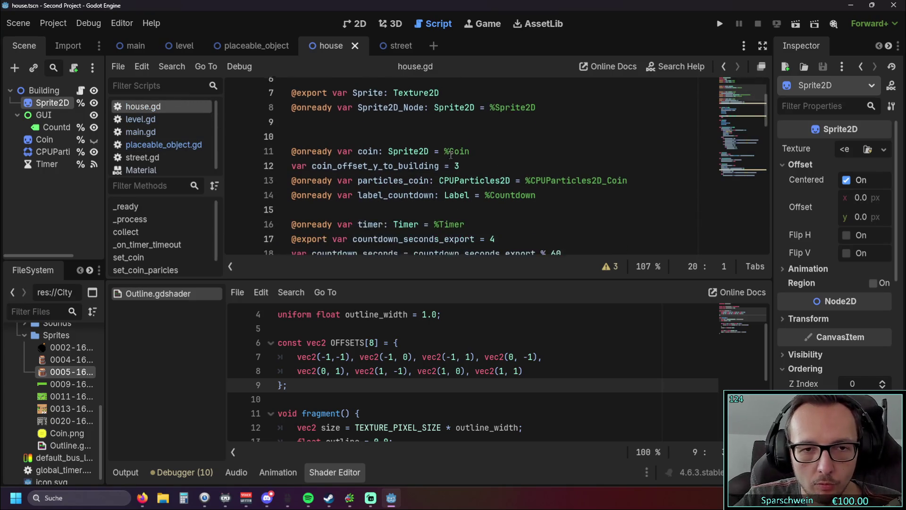
{"action": "scroll", "coordinate": [559, 148], "scroll_direction": "down", "scroll_amount": 1}
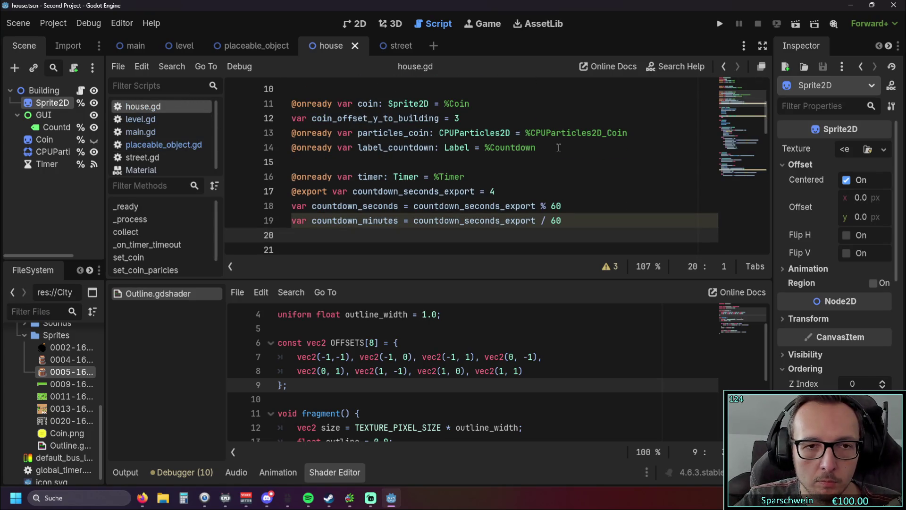
{"action": "scroll", "coordinate": [559, 148], "scroll_direction": "down", "scroll_amount": 2}
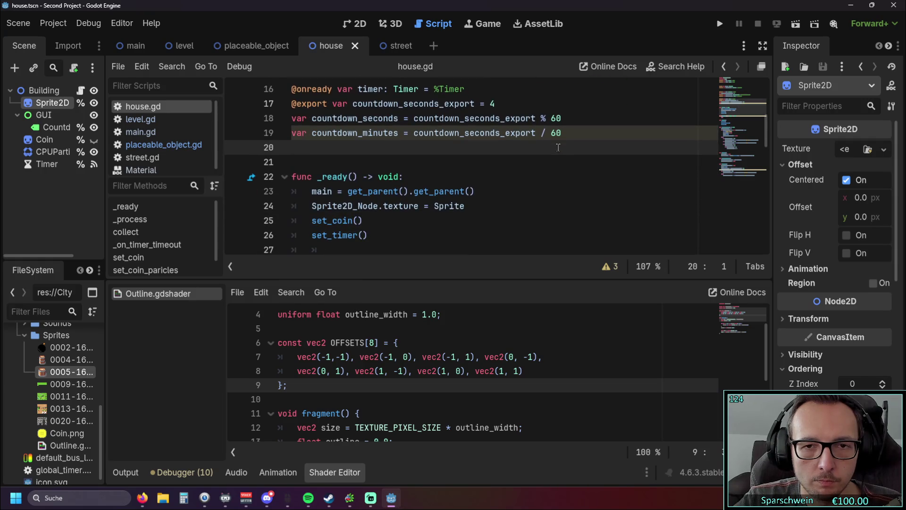
{"action": "scroll", "coordinate": [558, 148], "scroll_direction": "up", "scroll_amount": 2}
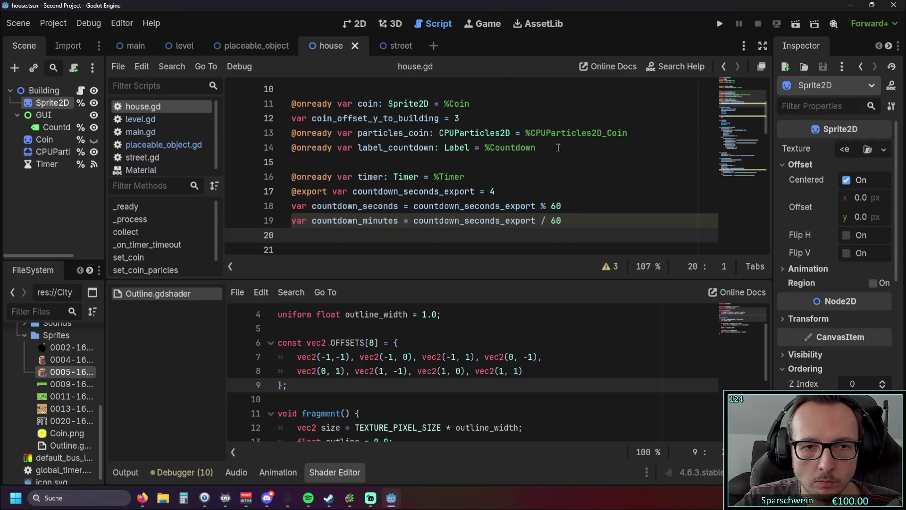
{"action": "scroll", "coordinate": [558, 148], "scroll_direction": "up", "scroll_amount": 3}
{"action": "scroll", "coordinate": [559, 148], "scroll_direction": "down", "scroll_amount": 6}
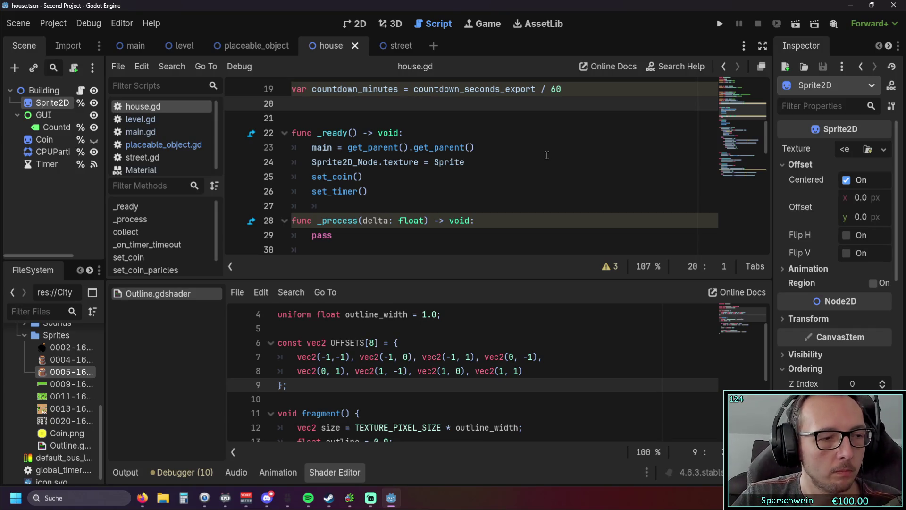
{"action": "scroll", "coordinate": [481, 185], "scroll_direction": "down", "scroll_amount": 4}
{"action": "scroll", "coordinate": [482, 185], "scroll_direction": "down", "scroll_amount": 2}
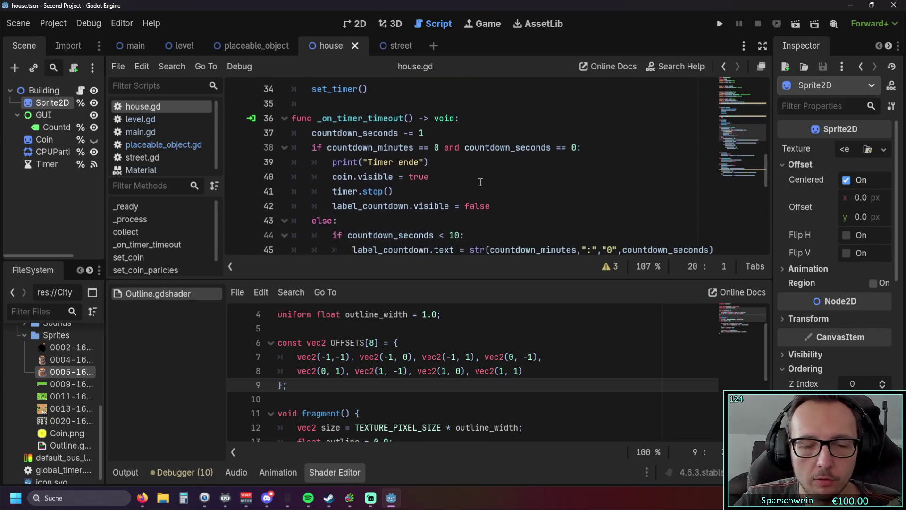
{"action": "scroll", "coordinate": [482, 183], "scroll_direction": "up", "scroll_amount": 3}
{"action": "scroll", "coordinate": [483, 181], "scroll_direction": "up", "scroll_amount": 9}
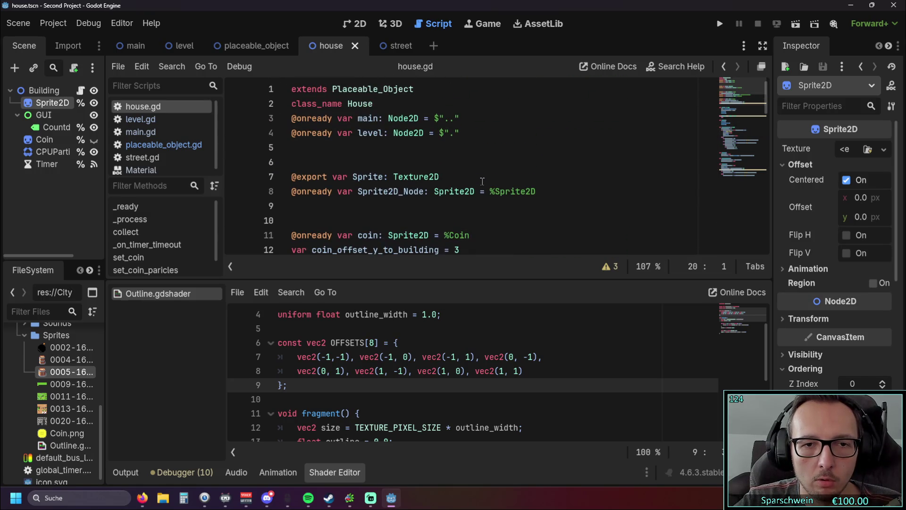
{"action": "left_click_drag", "start_coordinate": [358, 191], "coordinate": [427, 191]}
{"action": "left_click", "coordinate": [390, 207]}
{"action": "left_click_drag", "start_coordinate": [358, 191], "coordinate": [423, 195]}
{"action": "left_click", "coordinate": [393, 208]}
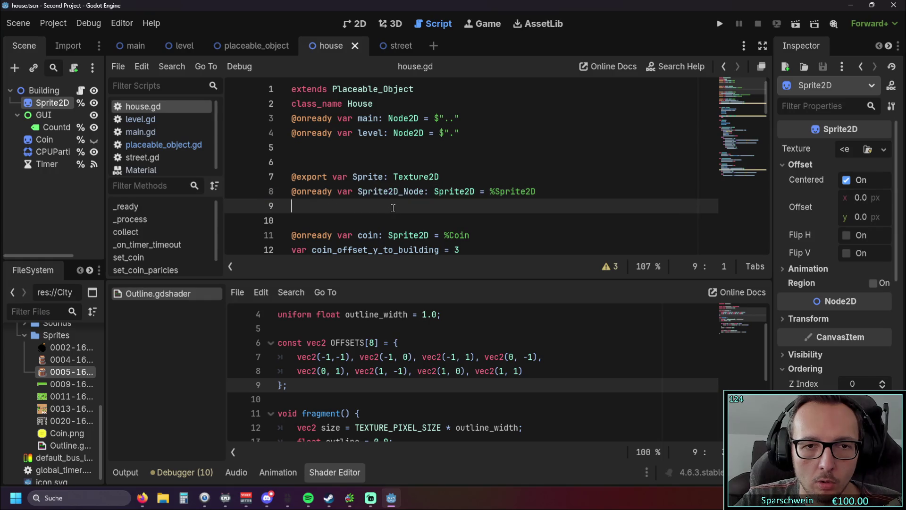
{"action": "scroll", "coordinate": [392, 206], "scroll_direction": "down", "scroll_amount": 1}
{"action": "scroll", "coordinate": [390, 203], "scroll_direction": "up", "scroll_amount": 1}
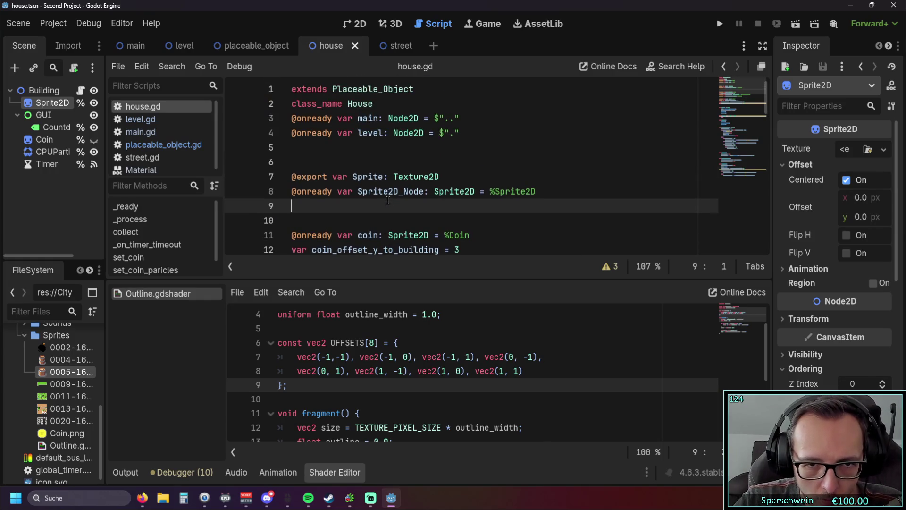
{"action": "left_click_drag", "start_coordinate": [360, 192], "coordinate": [425, 192]}
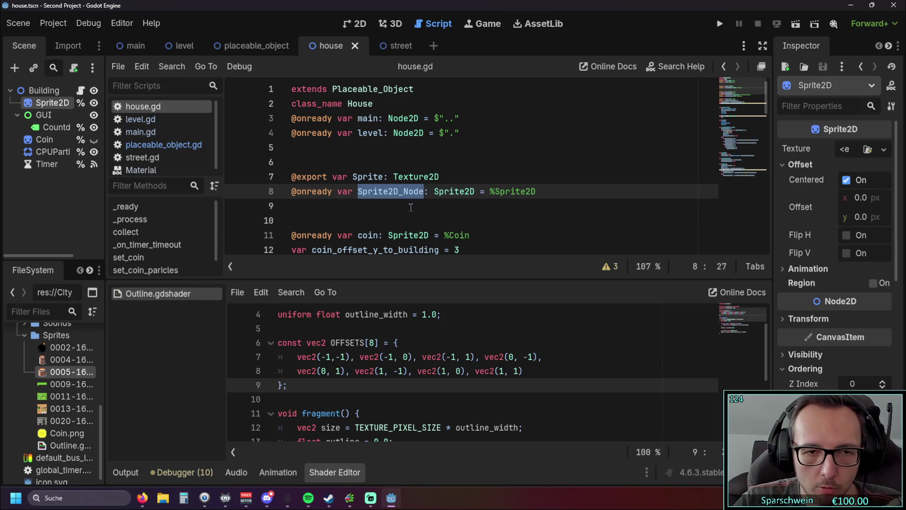
{"action": "left_click", "coordinate": [411, 206]}
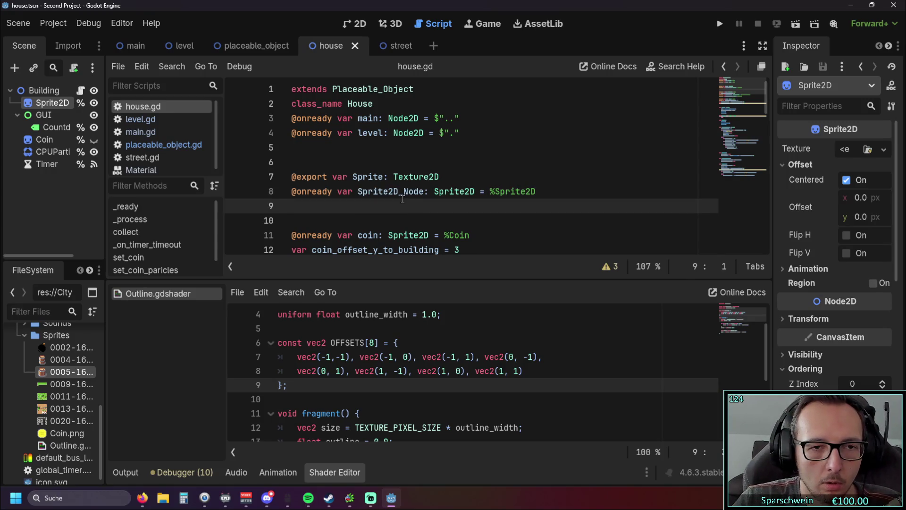
{"action": "scroll", "coordinate": [411, 200], "scroll_direction": "down", "scroll_amount": 1}
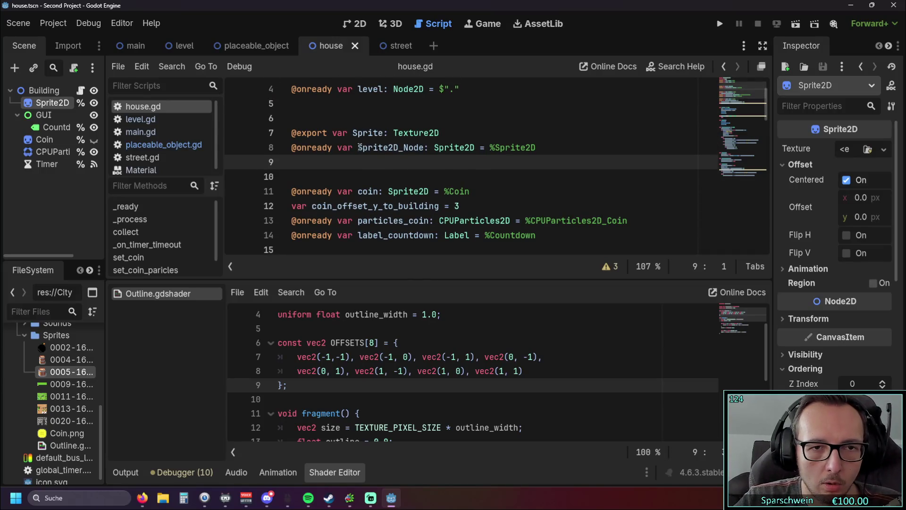
{"action": "left_click_drag", "start_coordinate": [359, 147], "coordinate": [426, 147]}
{"action": "key", "text": "ctrl+c"}
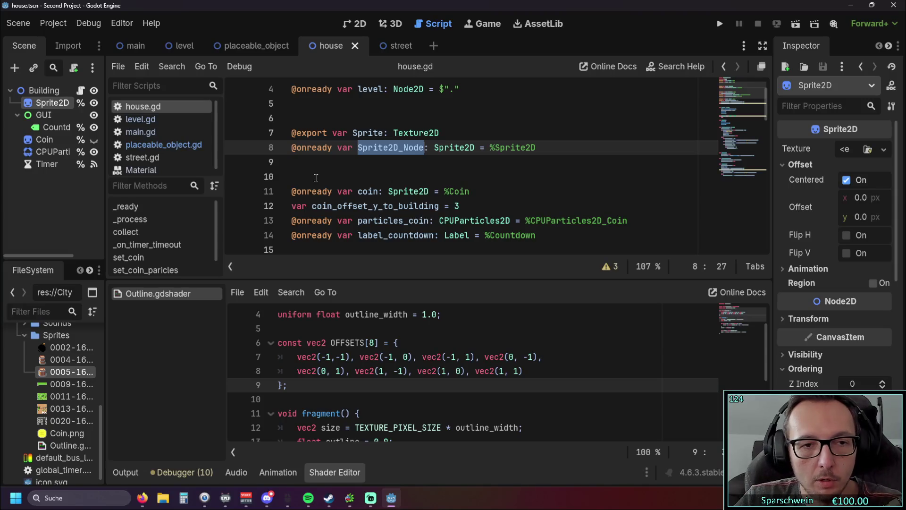
{"action": "left_click", "coordinate": [322, 166]}
{"action": "key", "text": "ctrl+v"}
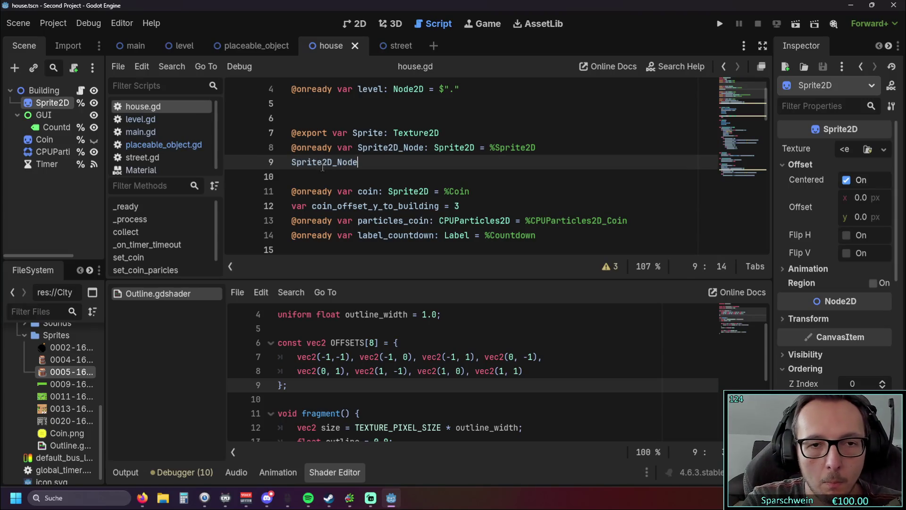
{"action": "type", "text": ".scale 2."}
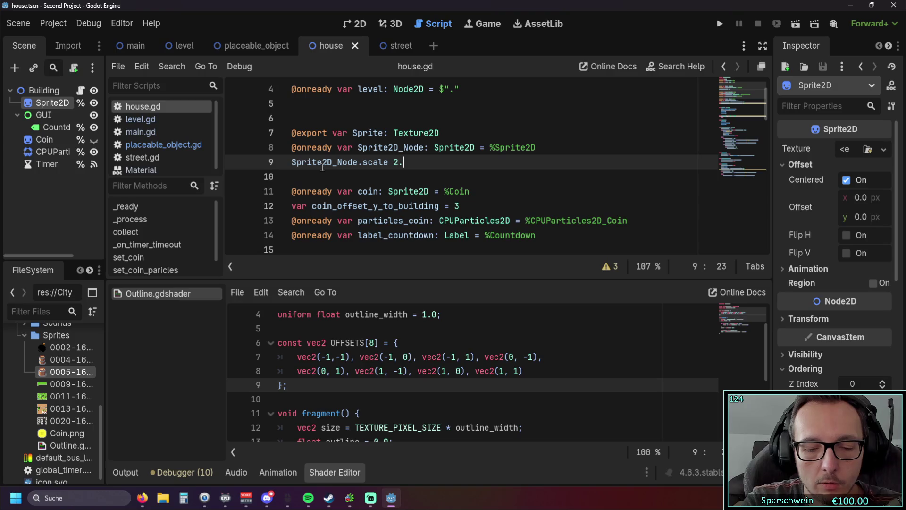
{"action": "left_click", "coordinate": [389, 163]}
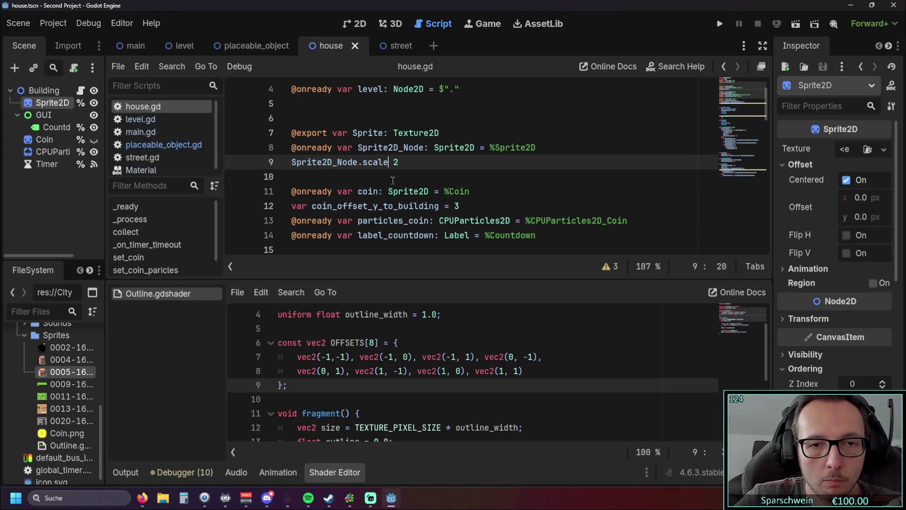
{"action": "type", "text": "="}
{"action": "left_click", "coordinate": [393, 178]}
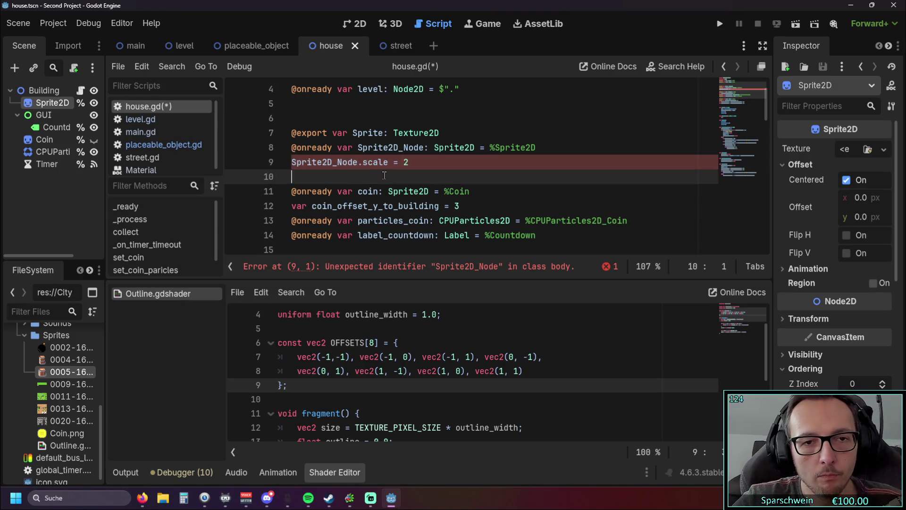
{"action": "left_click", "coordinate": [363, 161]}
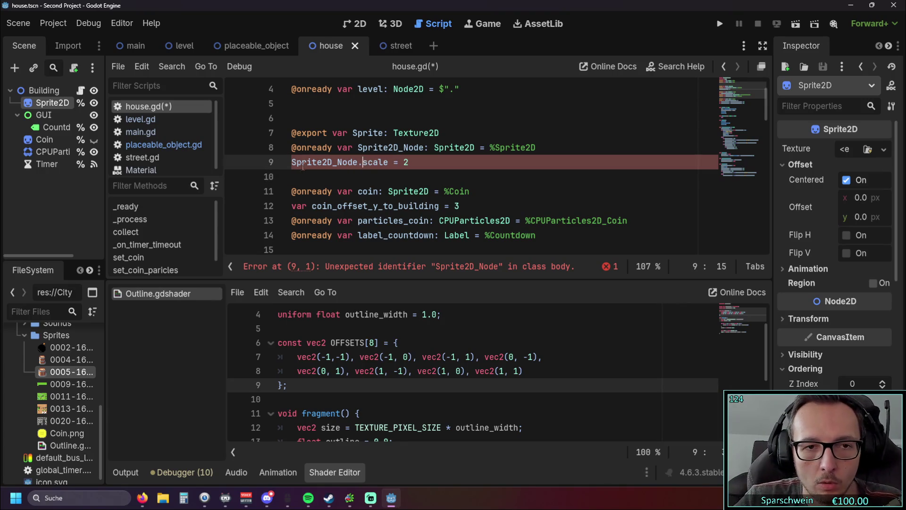
{"action": "left_click_drag", "start_coordinate": [410, 162], "coordinate": [234, 170]}
{"action": "key", "text": "ctrl+c"}
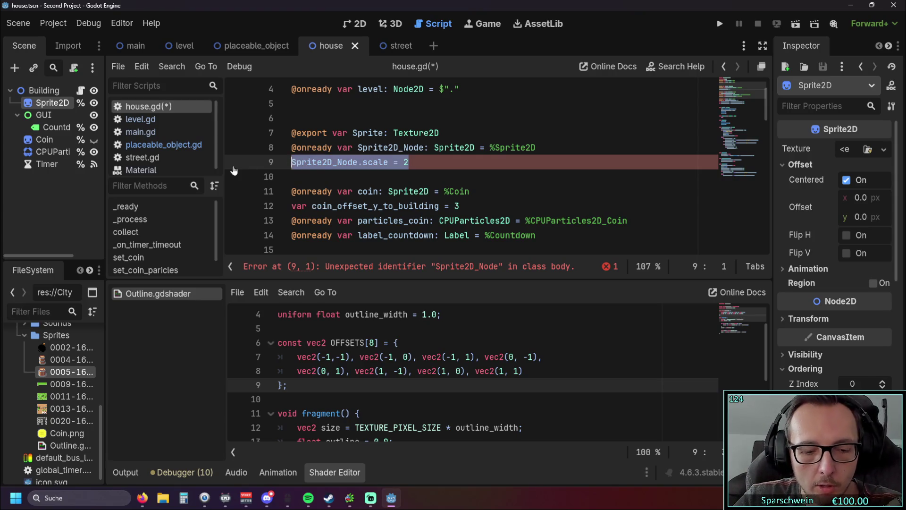
{"action": "key", "text": "Delete"}
{"action": "scroll", "coordinate": [379, 192], "scroll_direction": "down", "scroll_amount": 4}
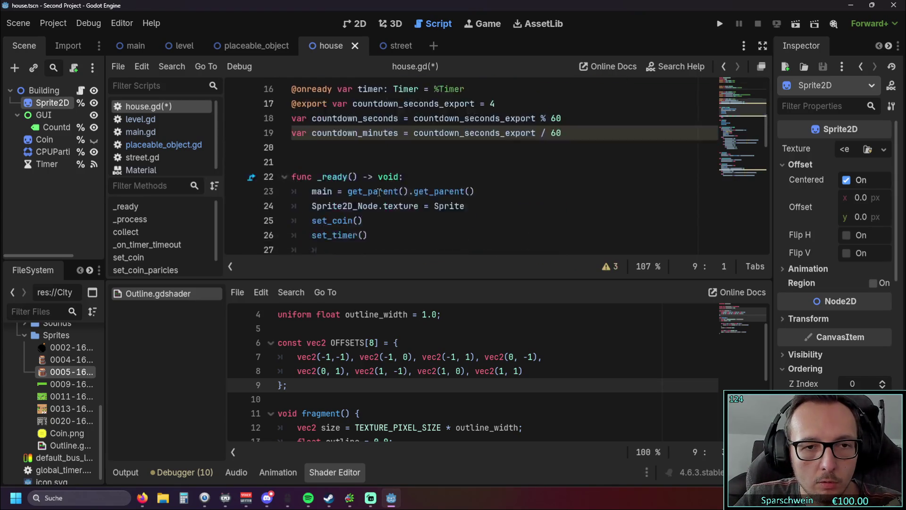
{"action": "scroll", "coordinate": [379, 192], "scroll_direction": "down", "scroll_amount": 2}
{"action": "left_click", "coordinate": [379, 191]}
{"action": "key", "text": "ctrl+v"}
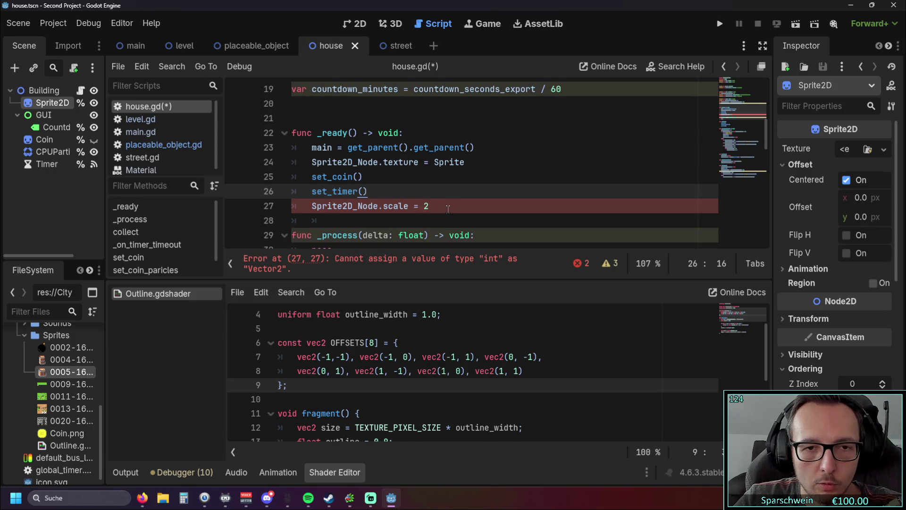
{"action": "left_click_drag", "start_coordinate": [448, 208], "coordinate": [241, 211]}
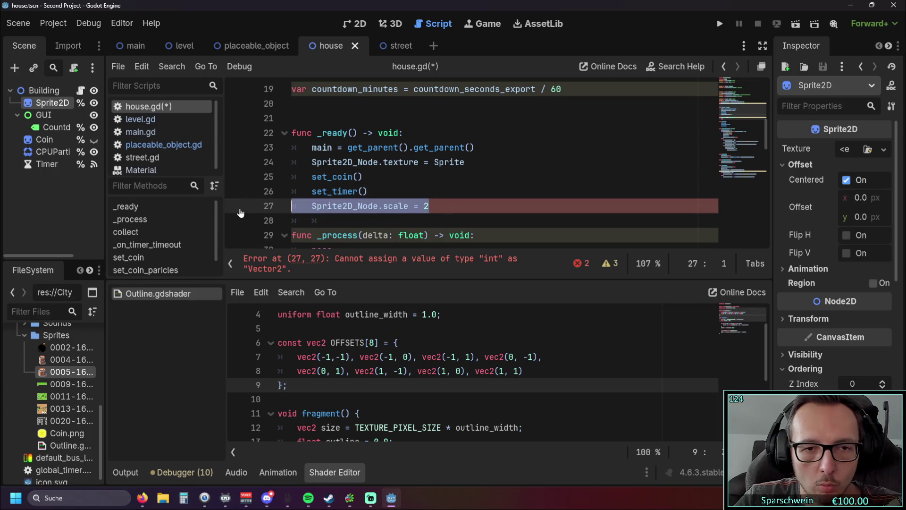
{"action": "key", "text": "BackSpace"}
{"action": "key", "text": "BackSpace"}
{"action": "scroll", "coordinate": [448, 199], "scroll_direction": "up", "scroll_amount": 6}
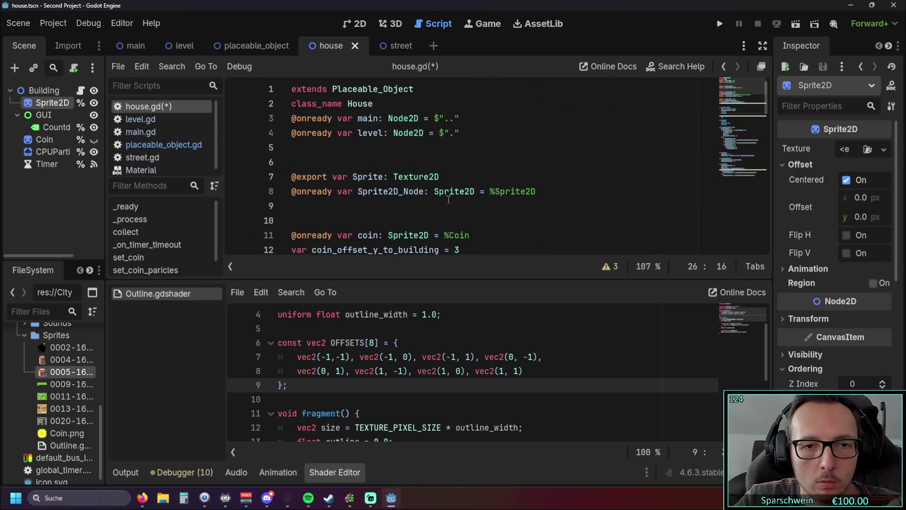
{"action": "left_click", "coordinate": [444, 200]}
Step: Add a 'sprite.scale = 2' line under set_timer() in collect()
{"action": "scroll", "coordinate": [378, 177], "scroll_direction": "down", "scroll_amount": 10}
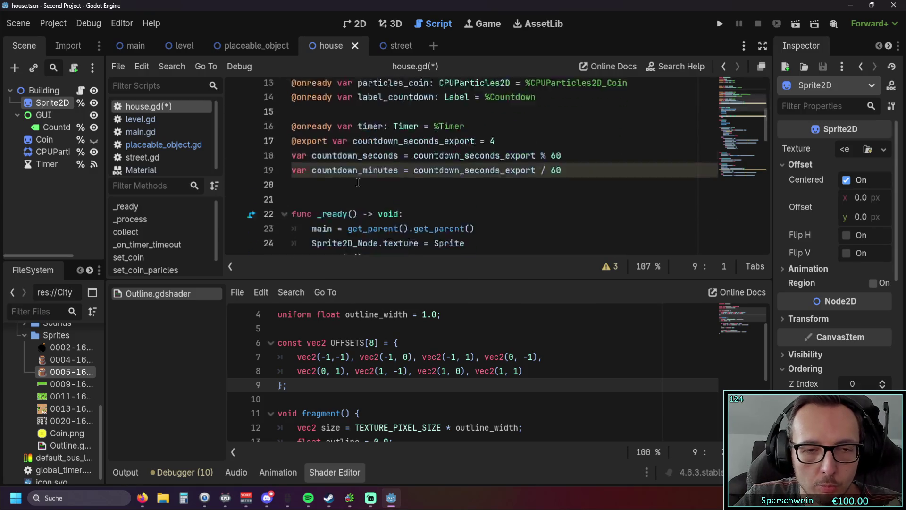
{"action": "scroll", "coordinate": [360, 182], "scroll_direction": "up", "scroll_amount": 3}
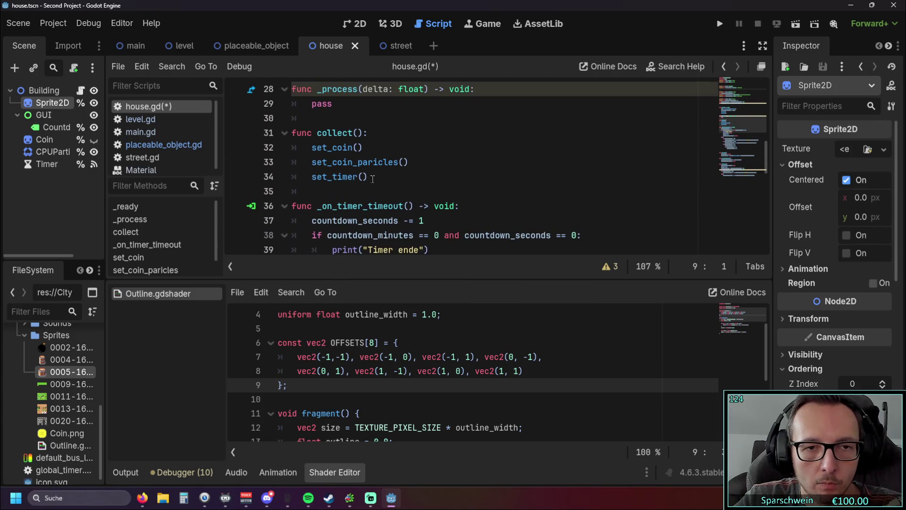
{"action": "scroll", "coordinate": [363, 170], "scroll_direction": "up", "scroll_amount": 1}
{"action": "scroll", "coordinate": [353, 161], "scroll_direction": "down", "scroll_amount": 1}
{"action": "left_click", "coordinate": [384, 178]}
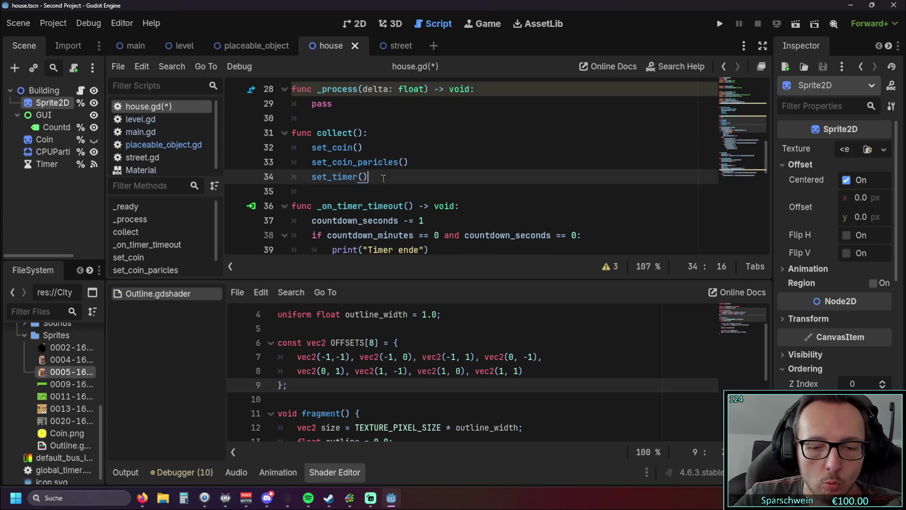
{"action": "key", "text": "Return"}
{"action": "type", "text": "sprite"}
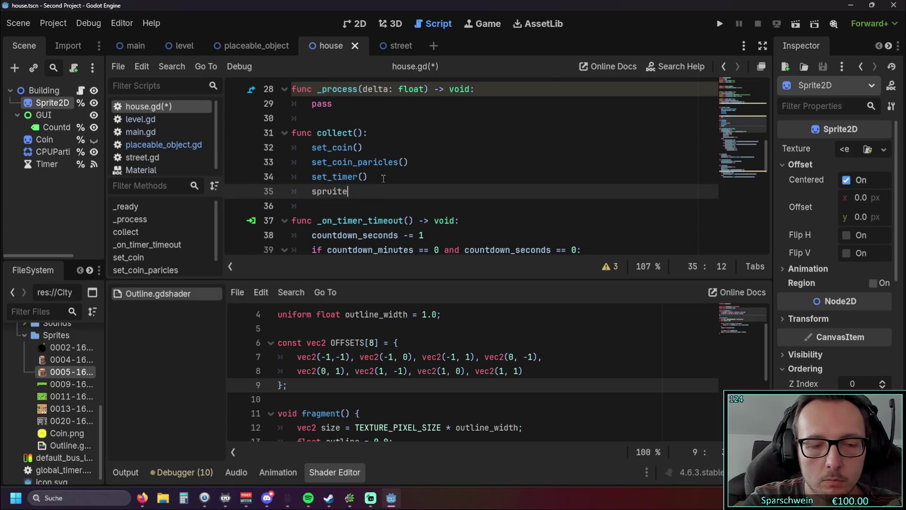
{"action": "key", "text": "BackSpace"}
{"action": "key", "text": "BackSpace"}
{"action": "key", "text": "BackSpace"}
{"action": "type", "text": "ite.scal"}
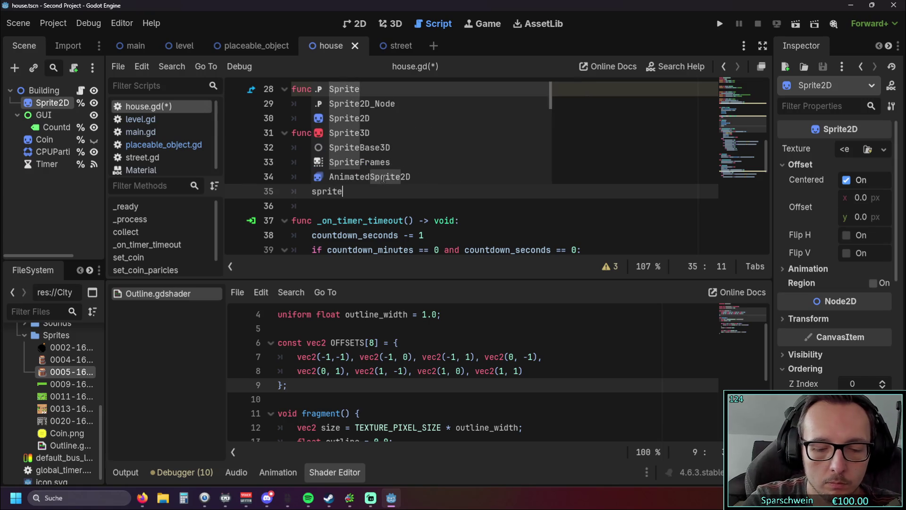
{"action": "key", "text": "Return"}
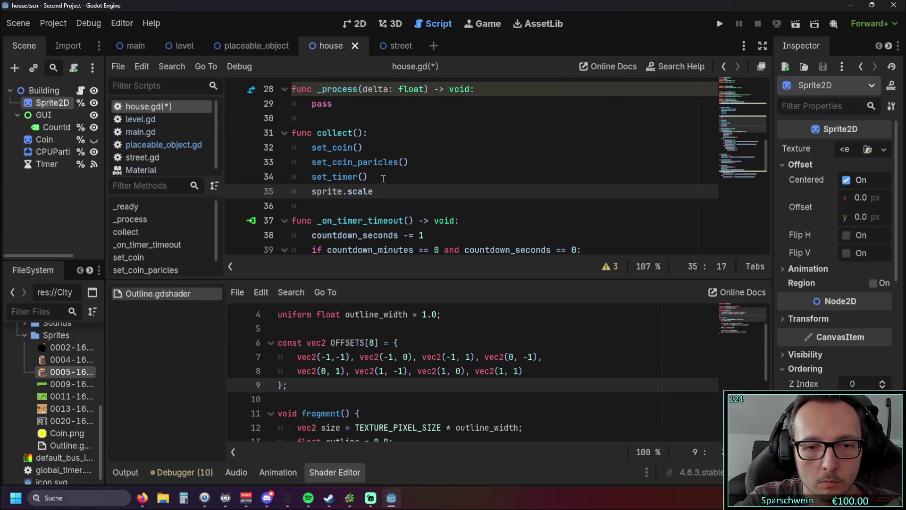
{"action": "type", "text": "= 2"}
Step: Capitalise it to 'Sprite.scale = 2' and run the project
{"action": "left_click", "coordinate": [410, 162]}
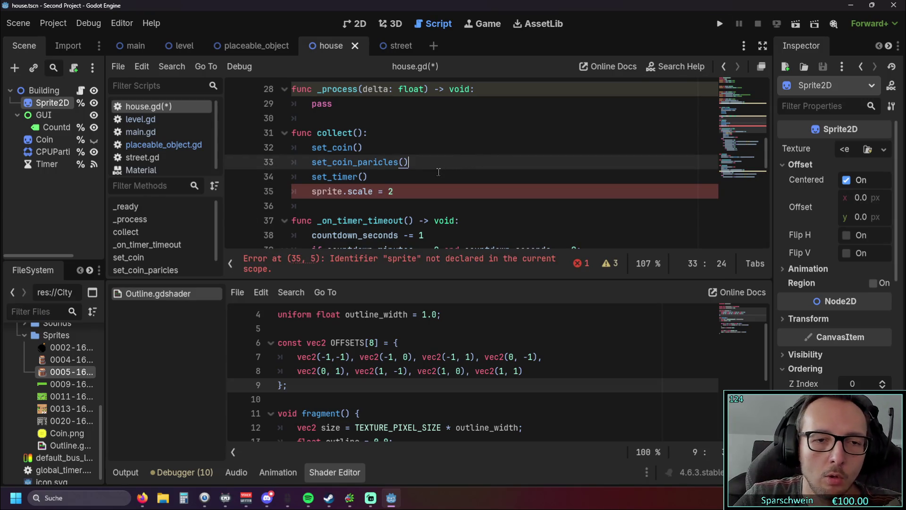
{"action": "left_click", "coordinate": [312, 192]}
{"action": "key", "text": "Delete"}
{"action": "type", "text": "S"}
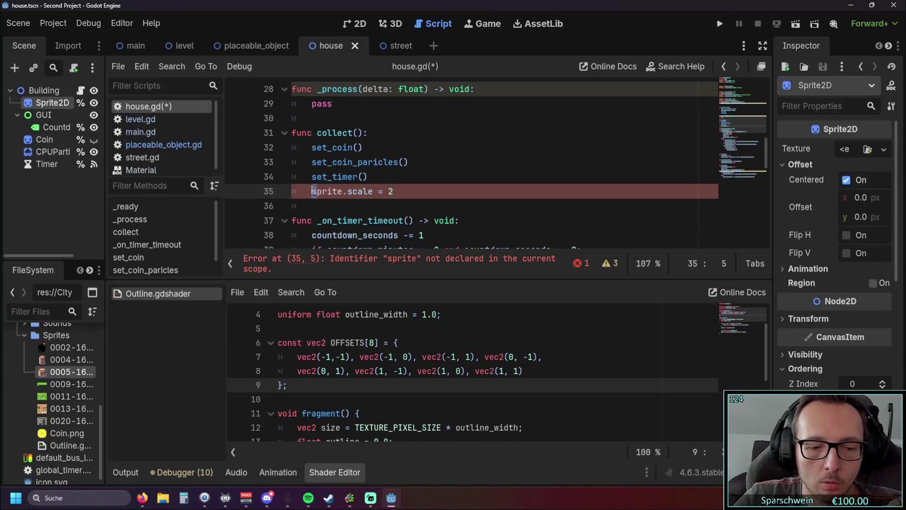
{"action": "left_click", "coordinate": [460, 204]}
{"action": "left_click", "coordinate": [717, 25]}
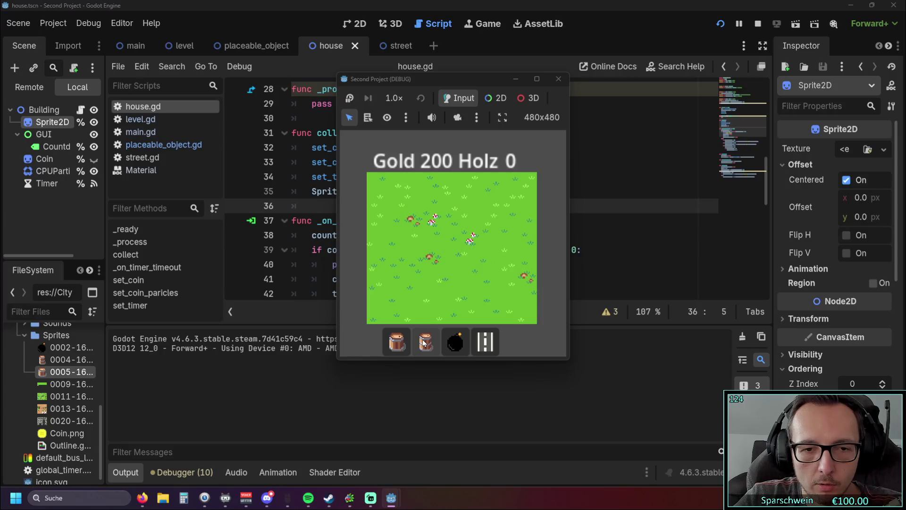
Step: Place a barrel and a big bucket on the grass, then stop the game
{"action": "left_click", "coordinate": [424, 343]}
{"action": "left_click", "coordinate": [433, 250]}
{"action": "left_click", "coordinate": [396, 342]}
{"action": "left_click", "coordinate": [403, 239]}
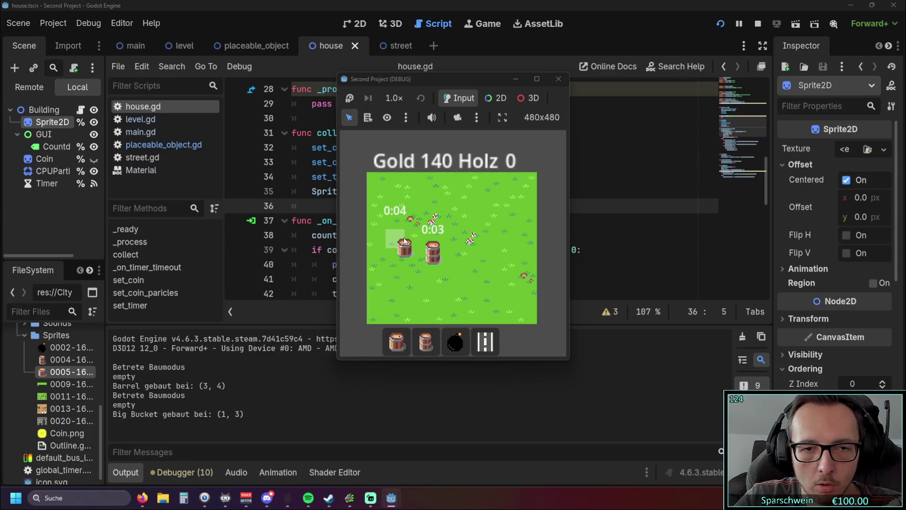
{"action": "key", "text": "F8"}
Step: Rerun the game and collect from a building, triggering the line 35 scale error
{"action": "scroll", "coordinate": [434, 205], "scroll_direction": "down", "scroll_amount": 1}
{"action": "scroll", "coordinate": [434, 205], "scroll_direction": "up", "scroll_amount": 1}
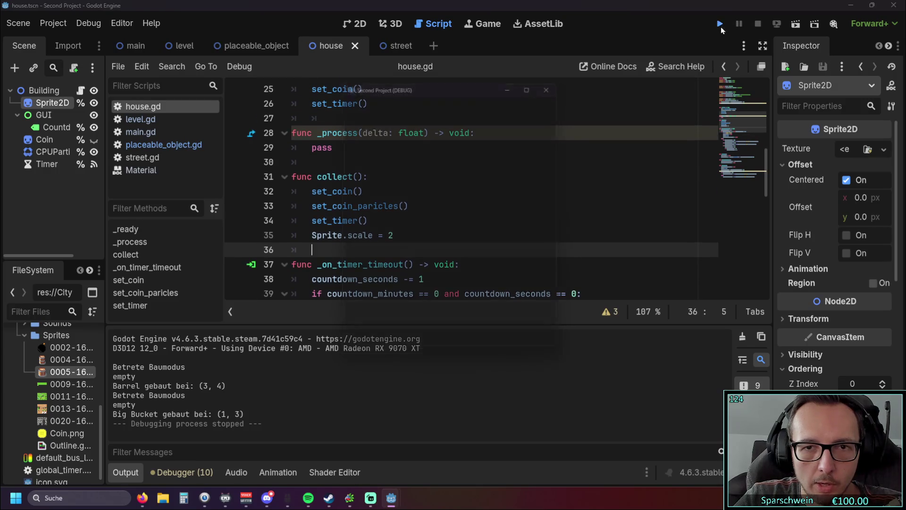
{"action": "left_click", "coordinate": [720, 23]}
{"action": "left_click", "coordinate": [434, 264]}
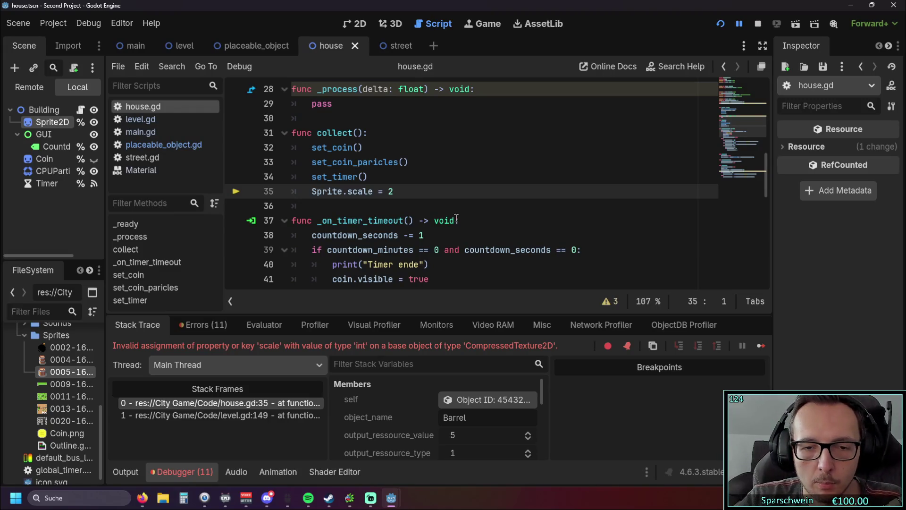
{"action": "left_click_drag", "start_coordinate": [410, 192], "coordinate": [225, 189]}
Step: Delete the Sprite.scale = 2 line and browse the placeable_object, house, level and main scenes
{"action": "key", "text": "BackSpace"}
{"action": "key", "text": "BackSpace"}
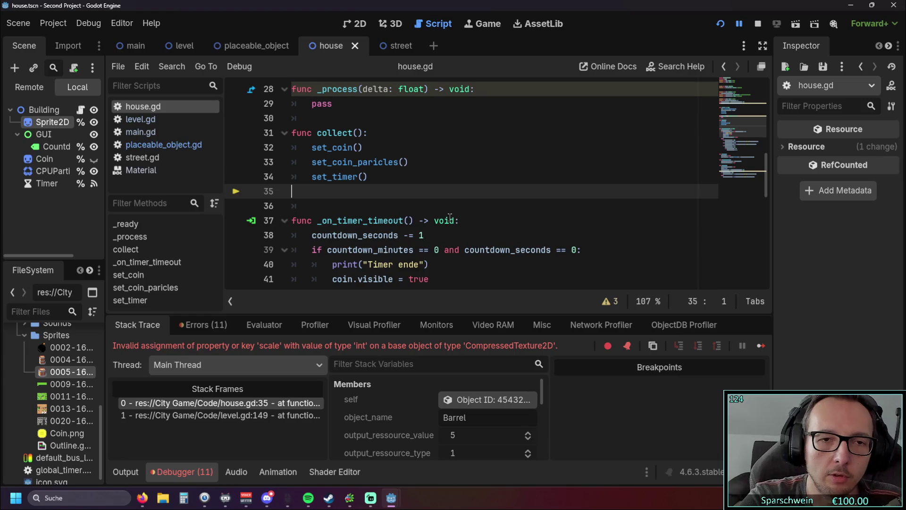
{"action": "scroll", "coordinate": [449, 215], "scroll_direction": "up", "scroll_amount": 9}
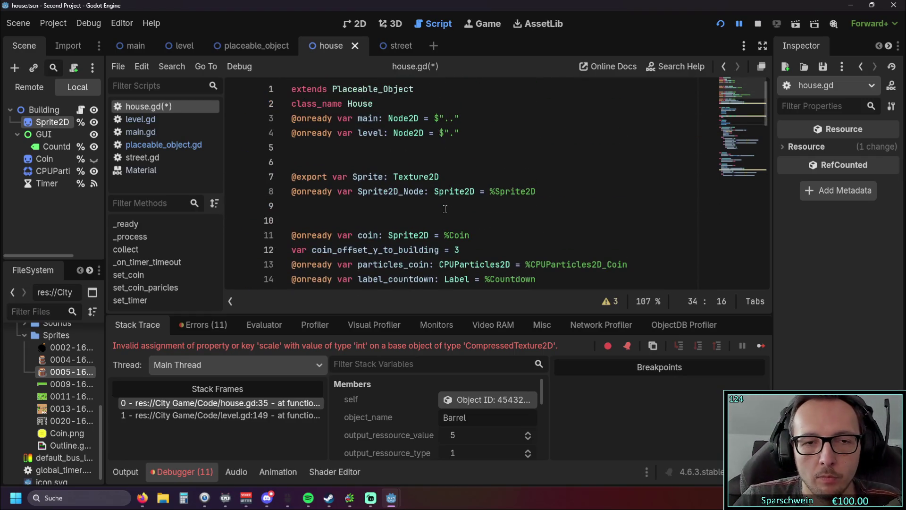
{"action": "scroll", "coordinate": [441, 183], "scroll_direction": "down", "scroll_amount": 2}
{"action": "scroll", "coordinate": [439, 183], "scroll_direction": "up", "scroll_amount": 2}
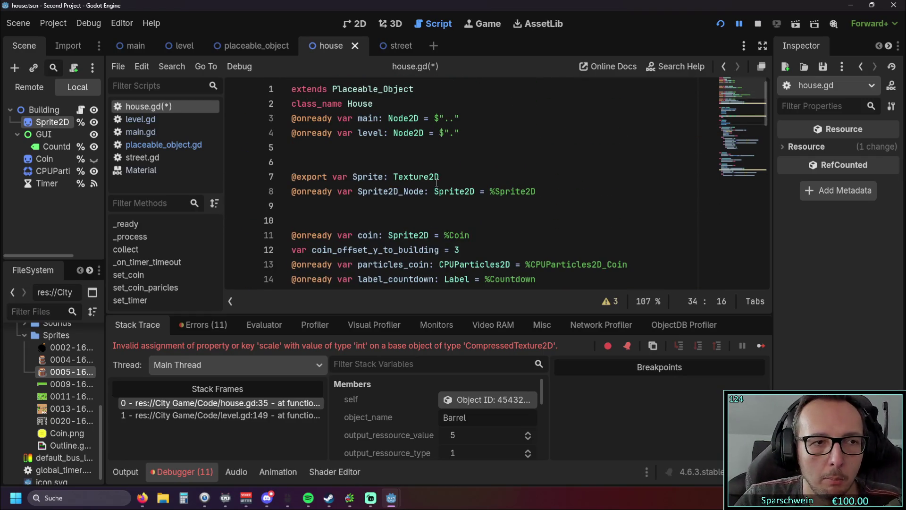
{"action": "scroll", "coordinate": [437, 184], "scroll_direction": "down", "scroll_amount": 3}
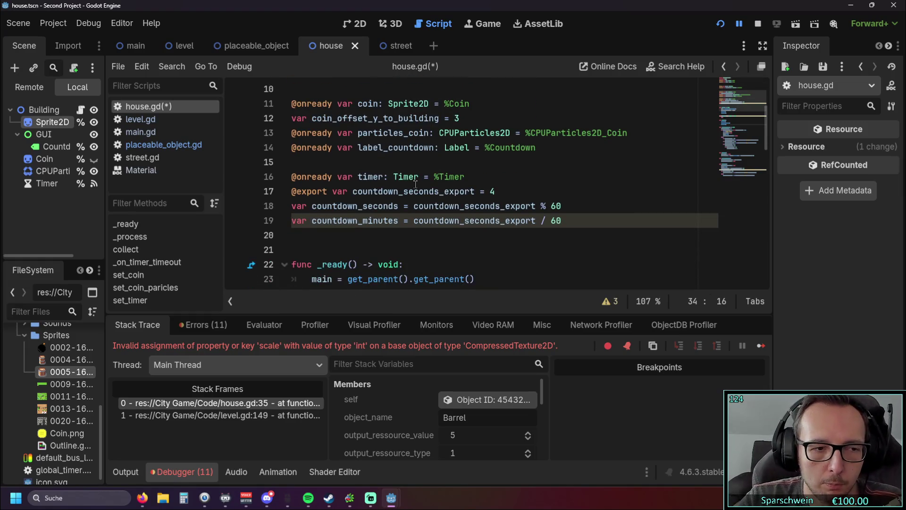
{"action": "scroll", "coordinate": [409, 180], "scroll_direction": "down", "scroll_amount": 2}
{"action": "scroll", "coordinate": [409, 179], "scroll_direction": "up", "scroll_amount": 5}
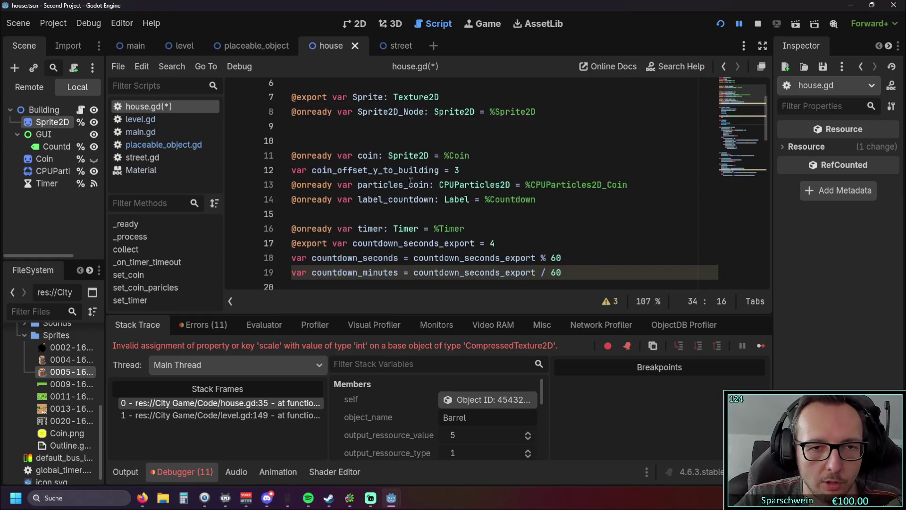
{"action": "left_click", "coordinate": [247, 47]}
{"action": "left_click", "coordinate": [330, 45]}
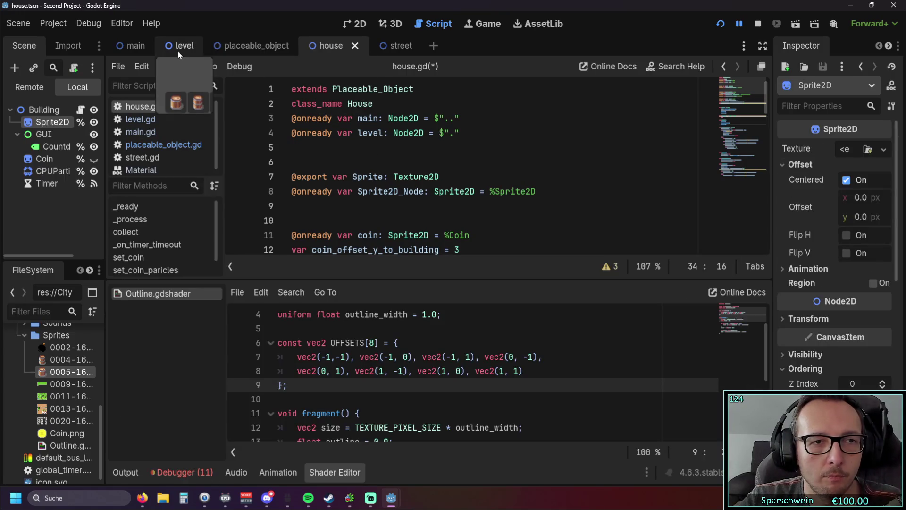
{"action": "left_click", "coordinate": [178, 51]}
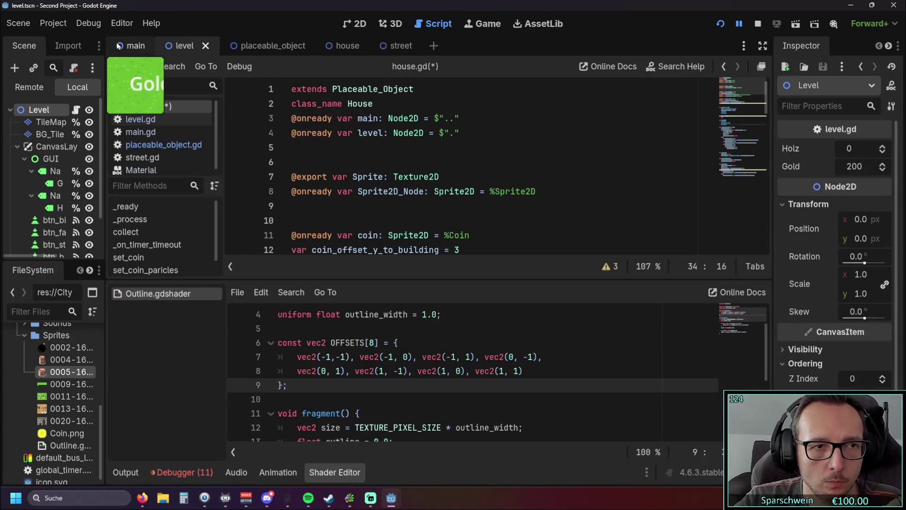
{"action": "left_click", "coordinate": [147, 45]}
{"action": "left_click", "coordinate": [267, 45]}
{"action": "left_click", "coordinate": [185, 46]}
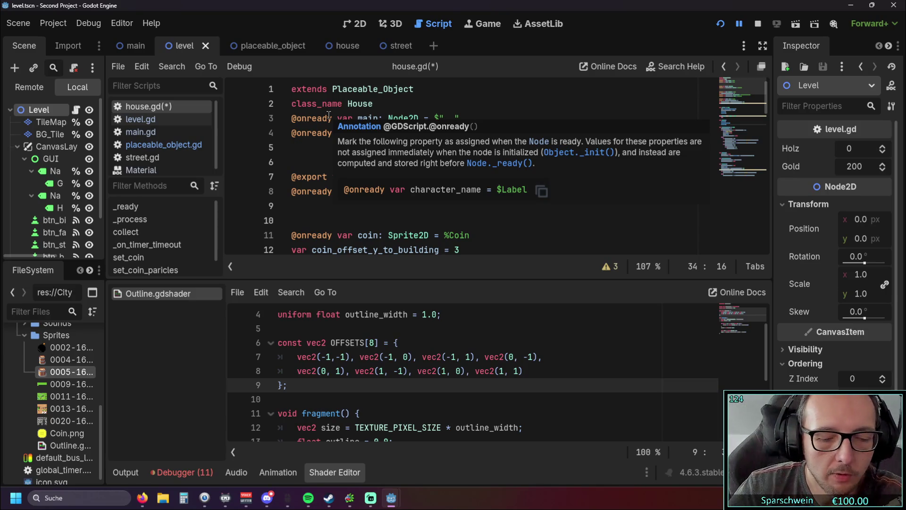
Step: Restore the deleted line, change its value to 2.0, and run the game again
{"action": "left_click", "coordinate": [406, 163]}
{"action": "scroll", "coordinate": [410, 178], "scroll_direction": "down", "scroll_amount": 2}
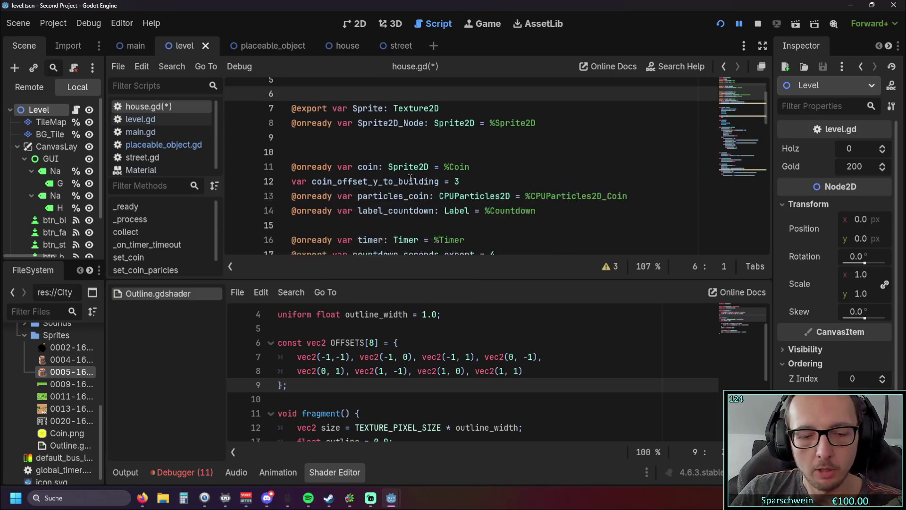
{"action": "key", "text": "ctrl+z"}
{"action": "scroll", "coordinate": [394, 196], "scroll_direction": "down", "scroll_amount": 1}
{"action": "left_click", "coordinate": [395, 200]}
{"action": "key", "text": "ctrl+s"}
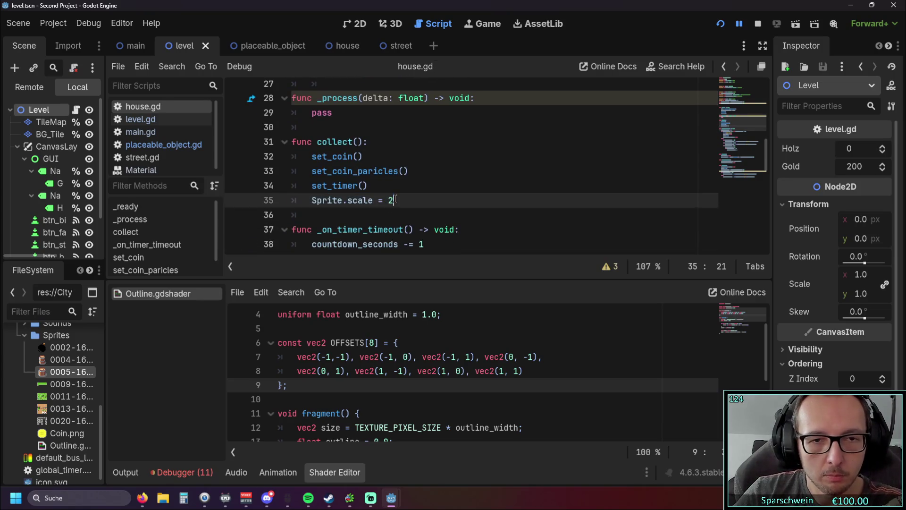
{"action": "type", "text": ".0"}
{"action": "left_click", "coordinate": [482, 171]}
{"action": "key", "text": "F5"}
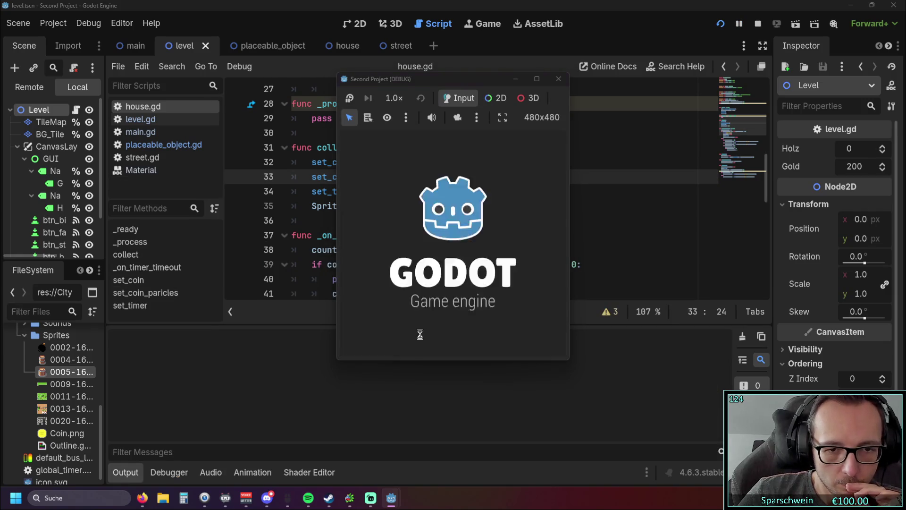
Step: Place a barrel to hit the float scale error, then delete the Sprite.scale = 2.0 line
{"action": "left_click", "coordinate": [426, 340]}
{"action": "left_click", "coordinate": [434, 249]}
{"action": "right_click", "coordinate": [452, 267]}
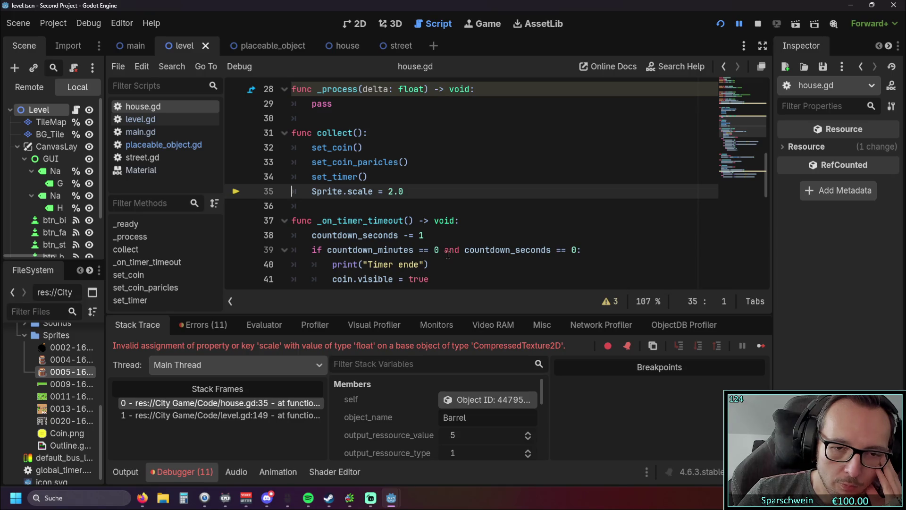
{"action": "left_click_drag", "start_coordinate": [470, 347], "coordinate": [560, 350]}
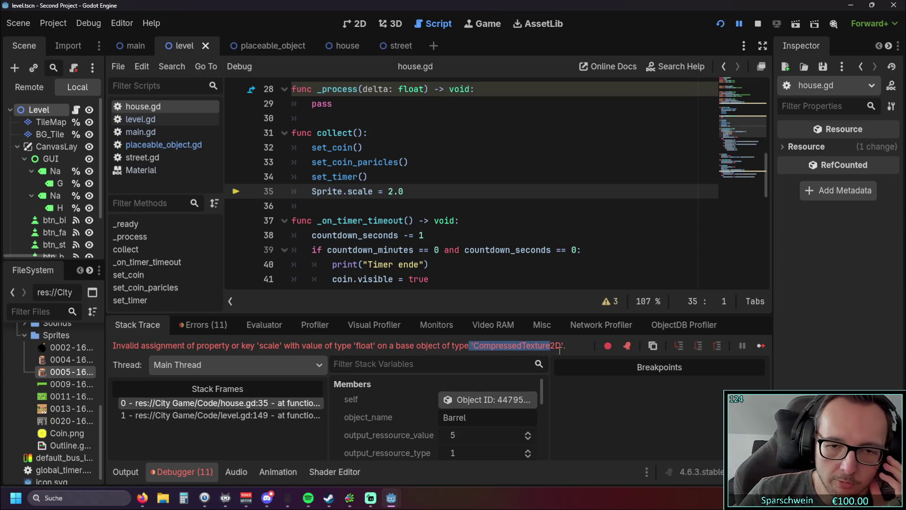
{"action": "left_click", "coordinate": [449, 206]}
{"action": "left_click_drag", "start_coordinate": [415, 191], "coordinate": [257, 195]}
{"action": "key", "text": "BackSpace"}
{"action": "key", "text": "BackSpace"}
Step: Inspect the Sprite export and Sprite2D_Node declarations, then return to the house scene
{"action": "scroll", "coordinate": [377, 186], "scroll_direction": "up", "scroll_amount": 9}
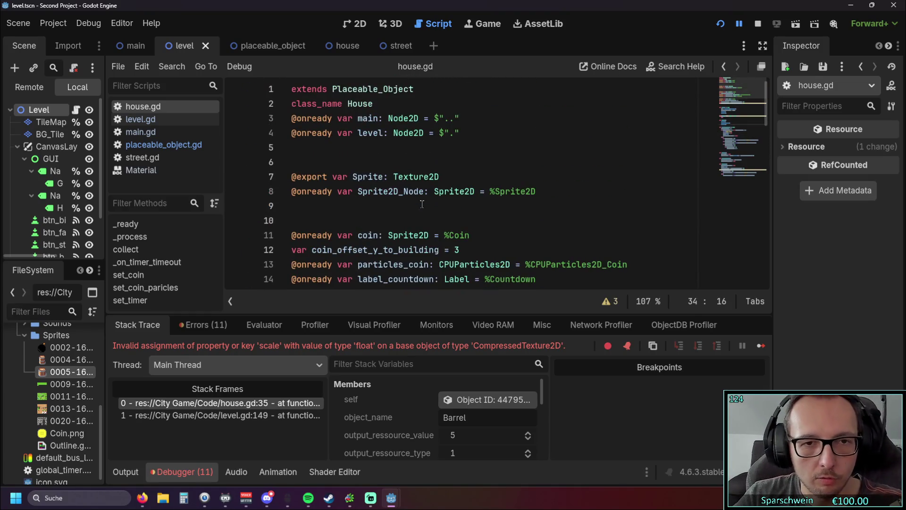
{"action": "left_click_drag", "start_coordinate": [357, 177], "coordinate": [439, 177]}
{"action": "left_click", "coordinate": [425, 220]}
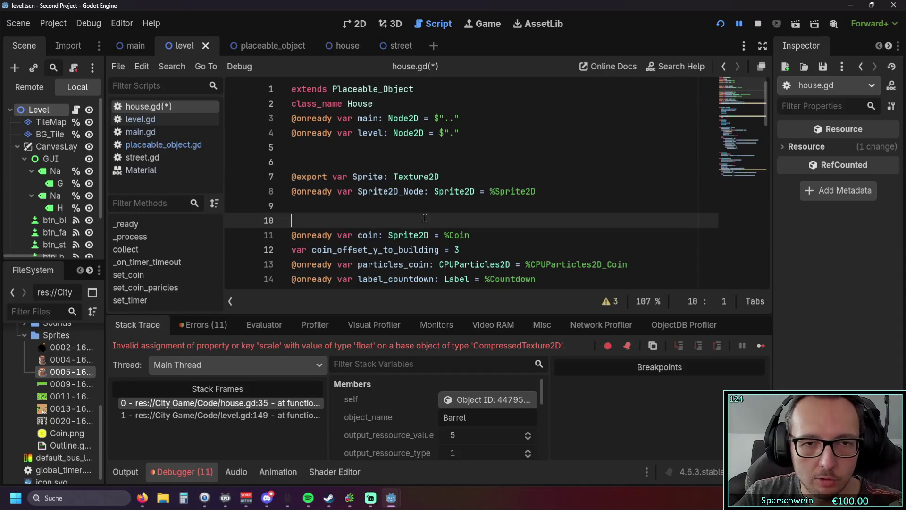
{"action": "double_click", "coordinate": [360, 191]}
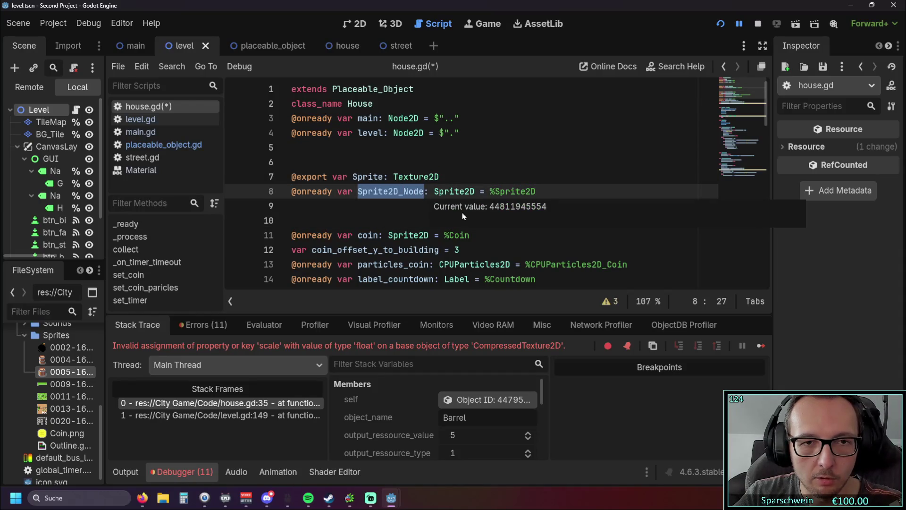
{"action": "left_click", "coordinate": [373, 210]}
{"action": "scroll", "coordinate": [378, 208], "scroll_direction": "down", "scroll_amount": 1}
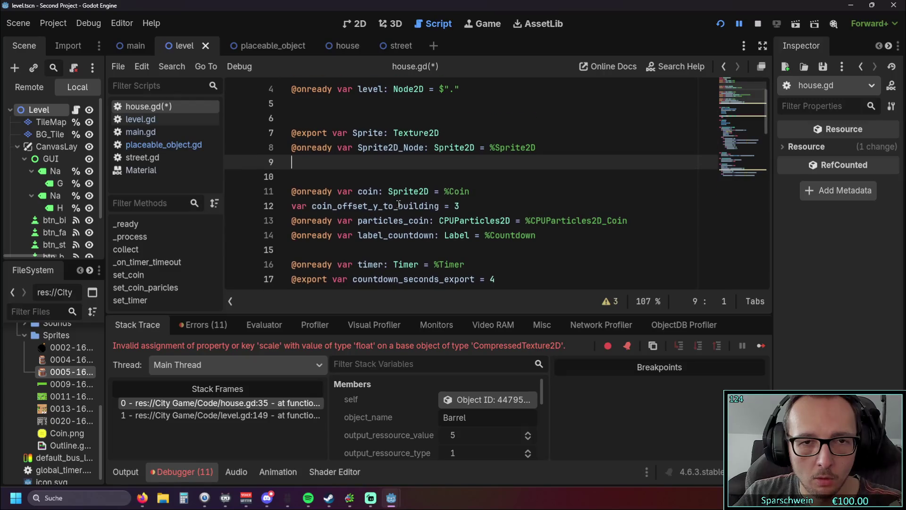
{"action": "left_click", "coordinate": [387, 149]}
{"action": "left_click", "coordinate": [378, 161]}
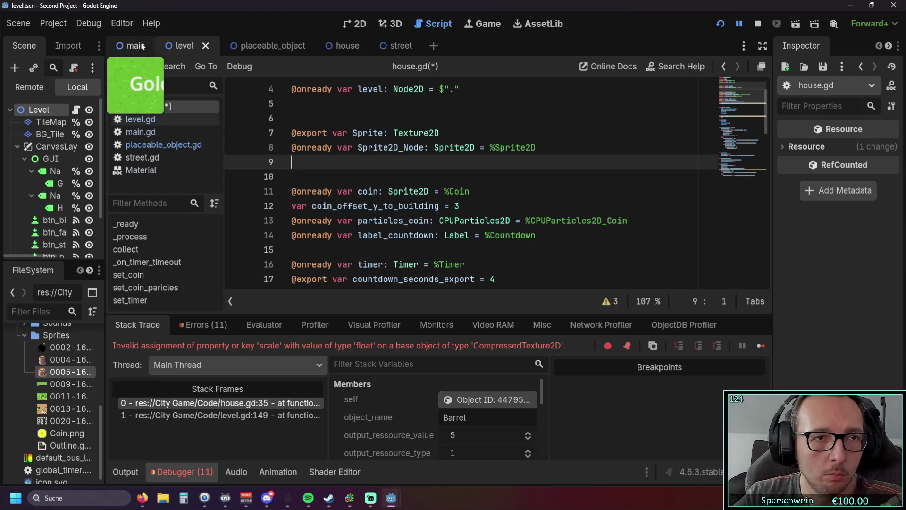
{"action": "left_click", "coordinate": [344, 47]}
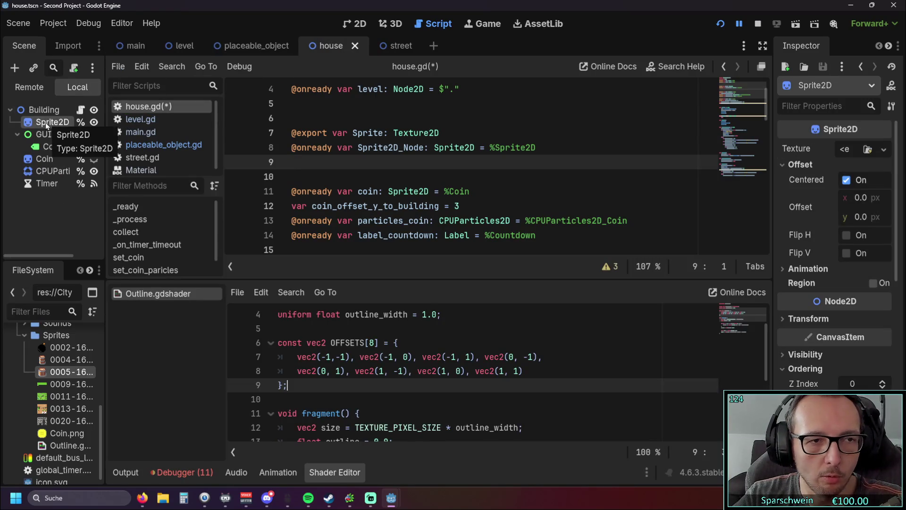
{"action": "scroll", "coordinate": [317, 165], "scroll_direction": "up", "scroll_amount": 1}
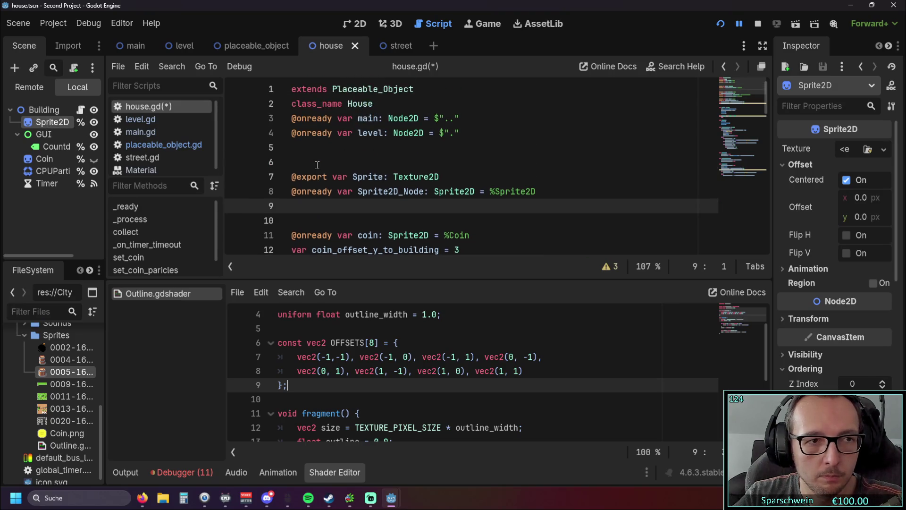
Step: Show the output log and inspect the %Coin reference on line 11
{"action": "scroll", "coordinate": [317, 164], "scroll_direction": "down", "scroll_amount": 1}
{"action": "scroll", "coordinate": [317, 165], "scroll_direction": "up", "scroll_amount": 1}
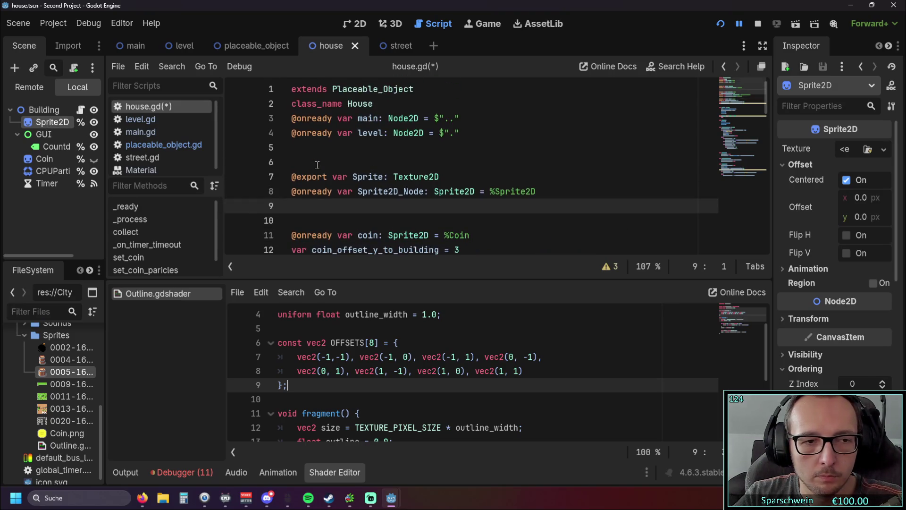
{"action": "left_click", "coordinate": [132, 472]}
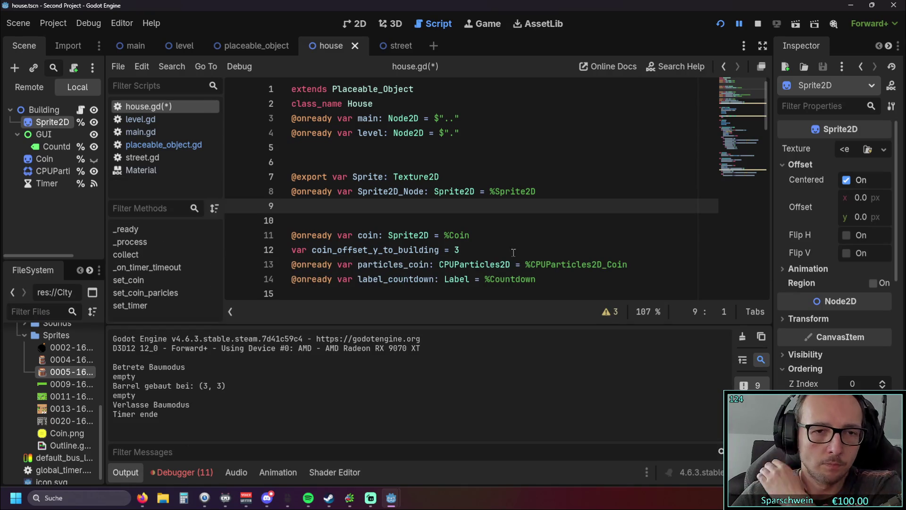
{"action": "scroll", "coordinate": [514, 253], "scroll_direction": "down", "scroll_amount": 1}
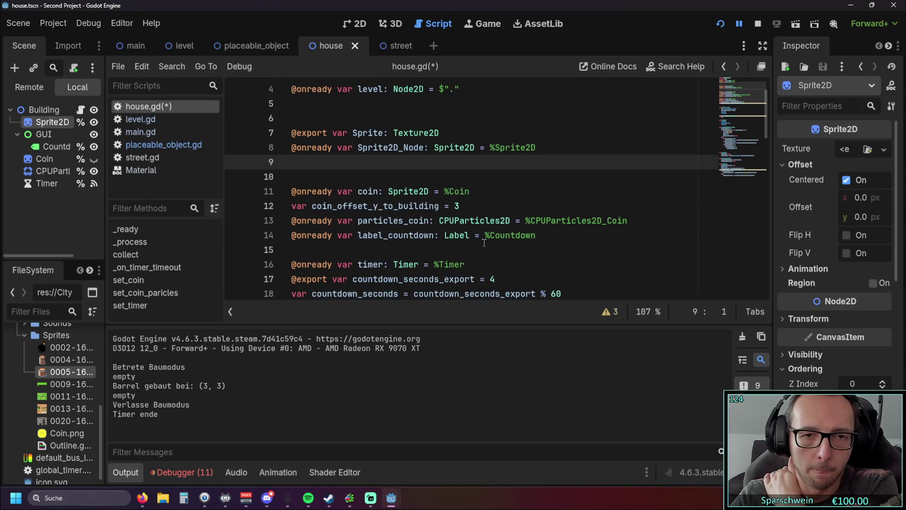
{"action": "scroll", "coordinate": [484, 243], "scroll_direction": "up", "scroll_amount": 1}
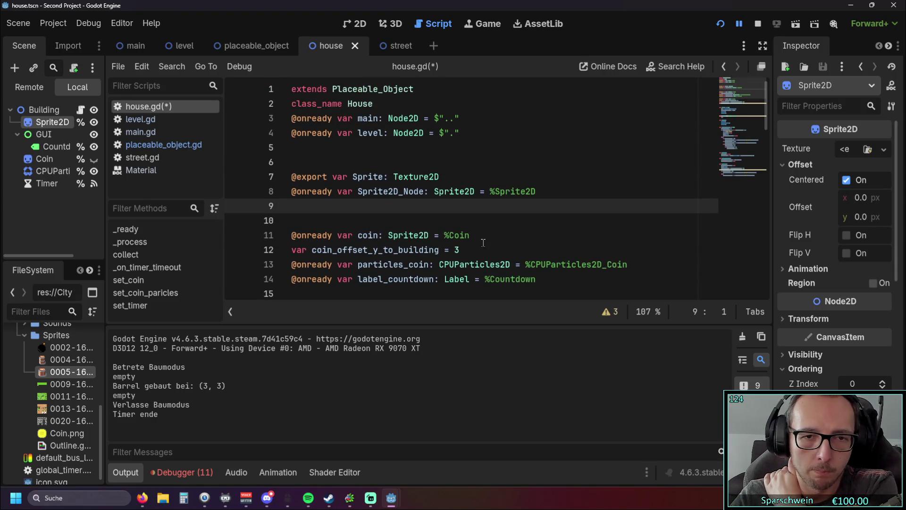
{"action": "double_click", "coordinate": [445, 235]}
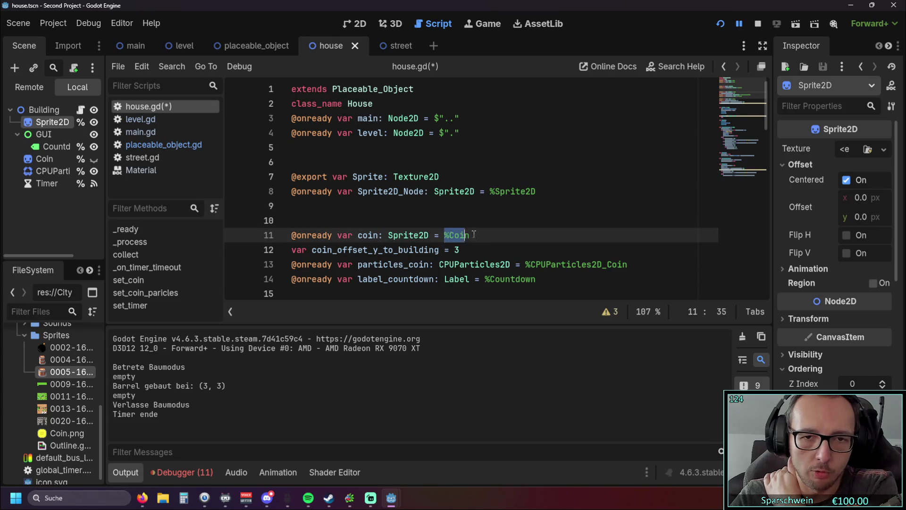
{"action": "left_click", "coordinate": [487, 236]}
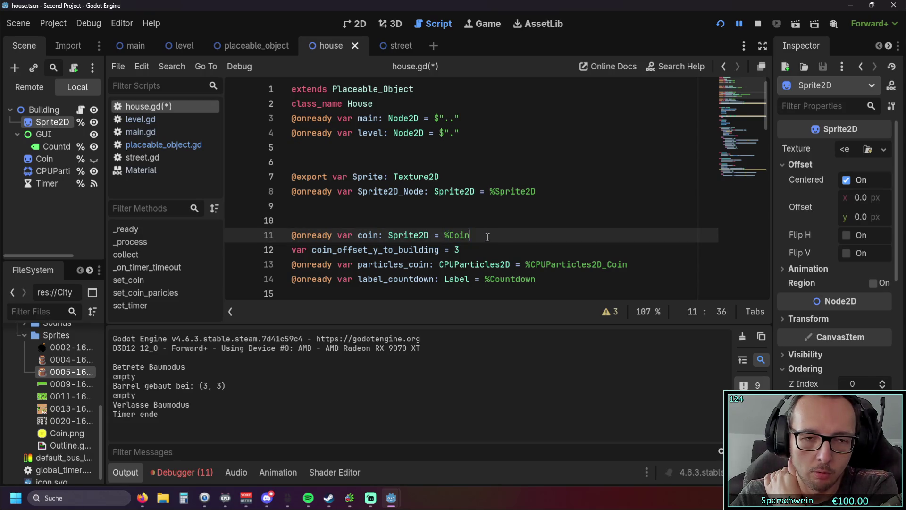
{"action": "scroll", "coordinate": [490, 236], "scroll_direction": "down", "scroll_amount": 7}
{"action": "scroll", "coordinate": [402, 216], "scroll_direction": "down", "scroll_amount": 1}
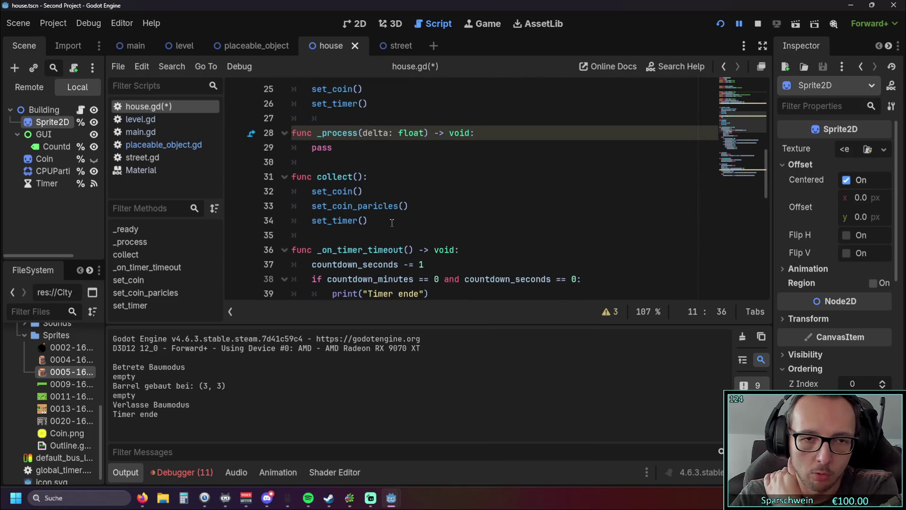
Step: Add 'coin.scale = 2' after set_timer() in collect() and run the project
{"action": "left_click", "coordinate": [388, 221]}
{"action": "key", "text": "Return"}
{"action": "type", "text": "coin.s"}
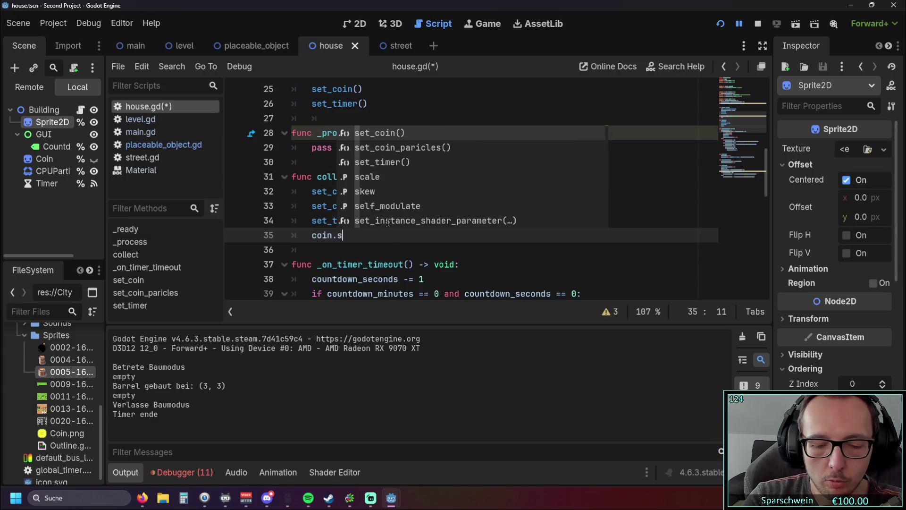
{"action": "type", "text": "cale"}
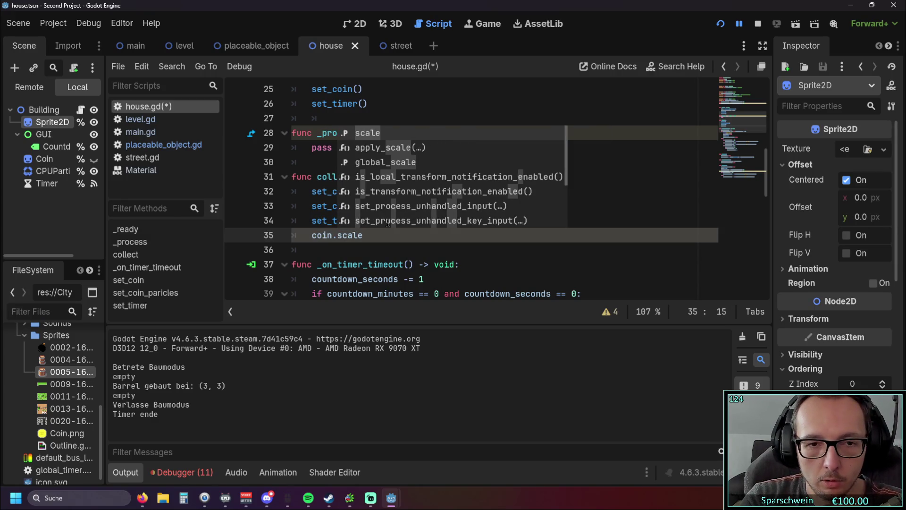
{"action": "type", "text": " = 2"}
{"action": "left_click", "coordinate": [486, 189]}
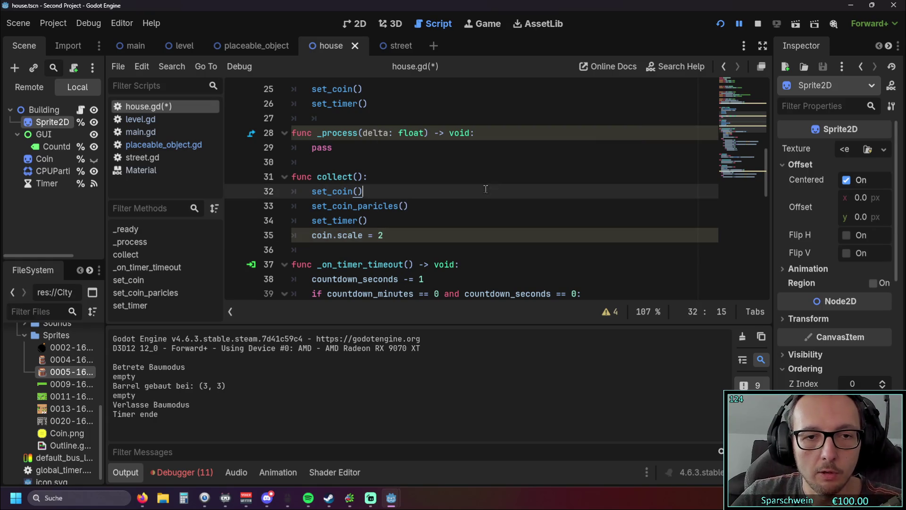
{"action": "left_click", "coordinate": [720, 23]}
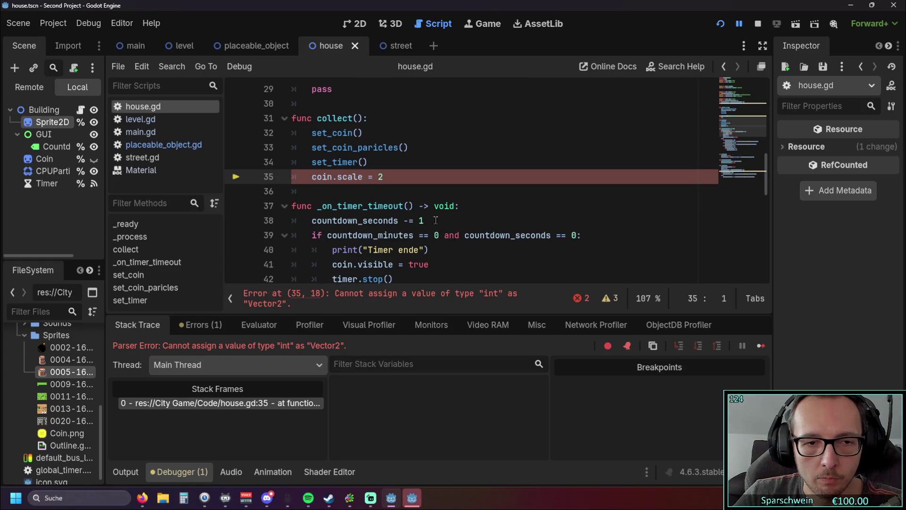
Step: Delete the coin.scale = 2 line and close the running game window
{"action": "scroll", "coordinate": [435, 220], "scroll_direction": "up", "scroll_amount": 1}
{"action": "left_click_drag", "start_coordinate": [383, 221], "coordinate": [244, 225]}
{"action": "key", "text": "BackSpace"}
{"action": "key", "text": "BackSpace"}
{"action": "key", "text": "BackSpace"}
{"action": "left_click", "coordinate": [410, 499]}
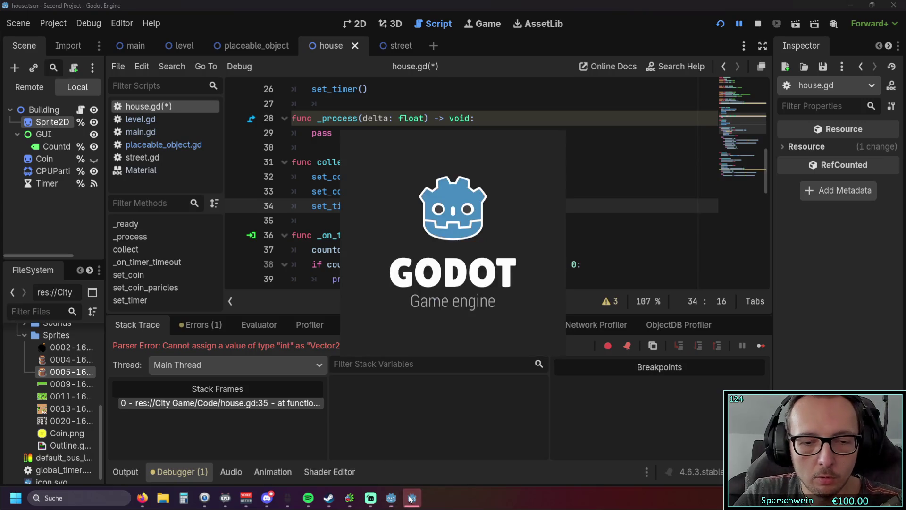
{"action": "right_click", "coordinate": [407, 507]}
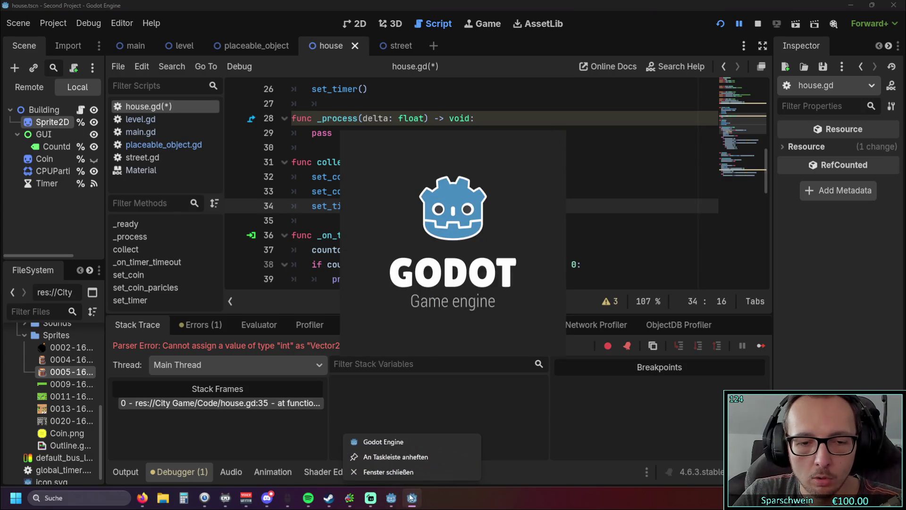
{"action": "left_click", "coordinate": [401, 474]}
Step: Review collect() and show the house's Sprite2D properties in the Inspector
{"action": "scroll", "coordinate": [439, 264], "scroll_direction": "up", "scroll_amount": 1}
{"action": "left_click", "coordinate": [446, 235]}
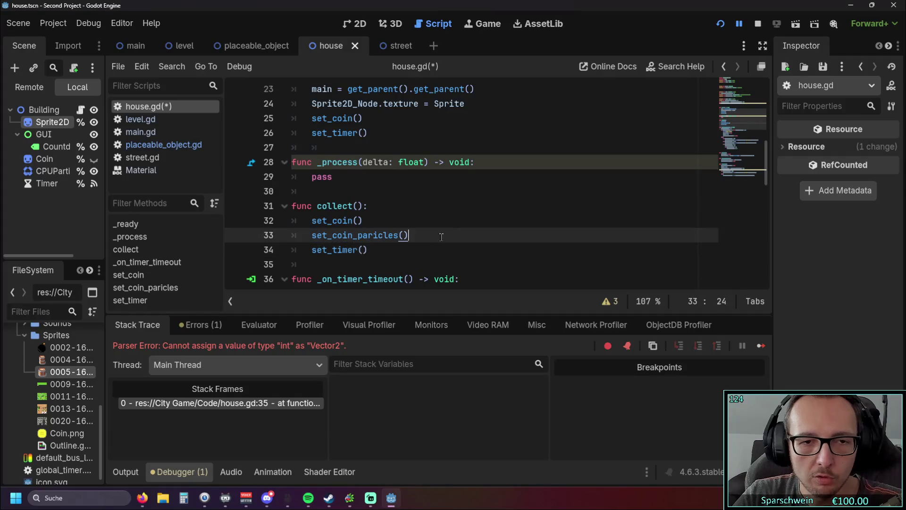
{"action": "scroll", "coordinate": [451, 234], "scroll_direction": "up", "scroll_amount": 7}
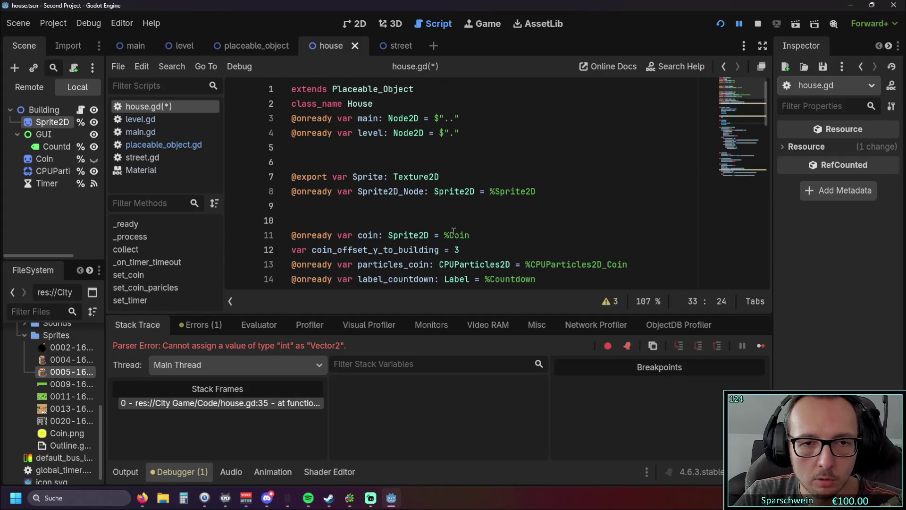
{"action": "scroll", "coordinate": [453, 232], "scroll_direction": "down", "scroll_amount": 1}
{"action": "mouse_move", "coordinate": [396, 193]}
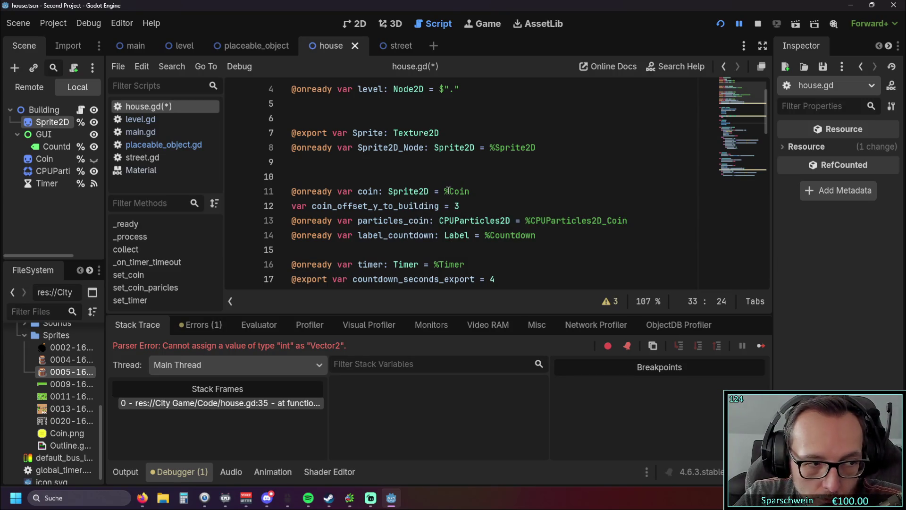
{"action": "scroll", "coordinate": [451, 192], "scroll_direction": "down", "scroll_amount": 5}
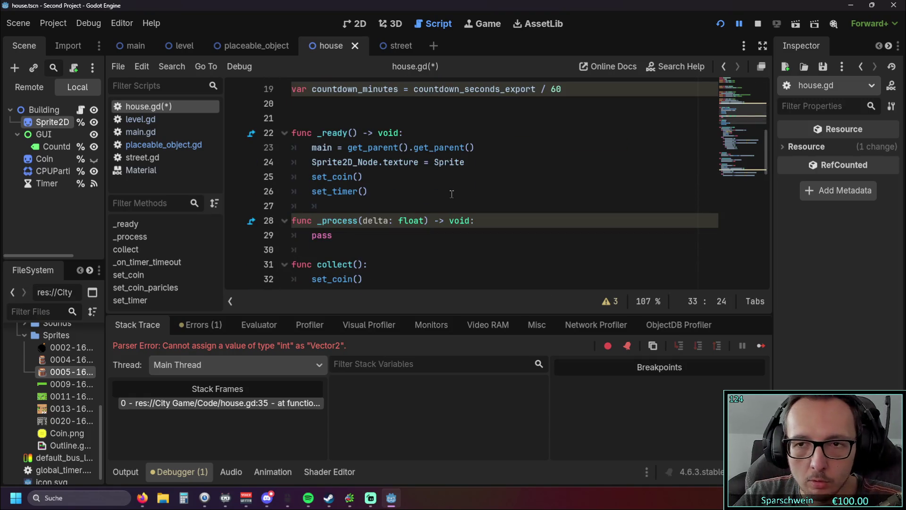
{"action": "left_click", "coordinate": [55, 124]}
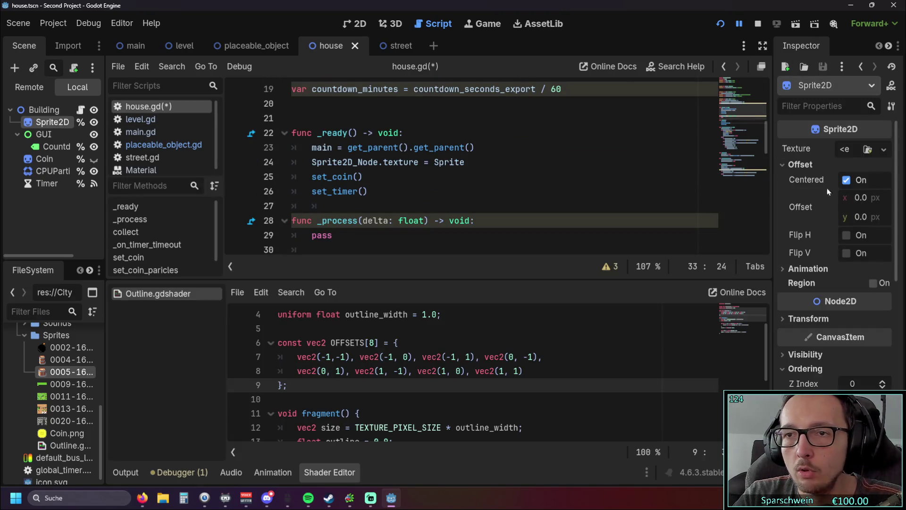
Step: Collapse the Ordering, Texture and Material sections in the Sprite2D Inspector
{"action": "scroll", "coordinate": [828, 216], "scroll_direction": "down", "scroll_amount": 4}
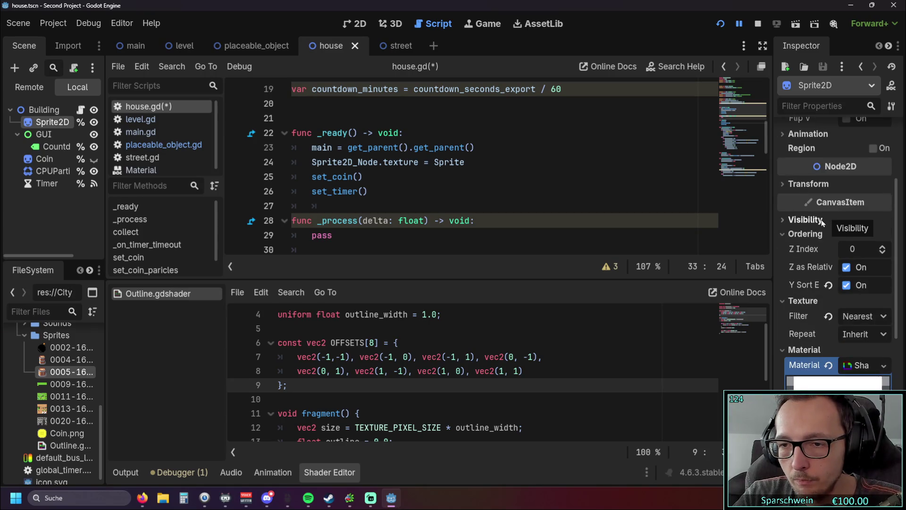
{"action": "scroll", "coordinate": [821, 221], "scroll_direction": "down", "scroll_amount": 8}
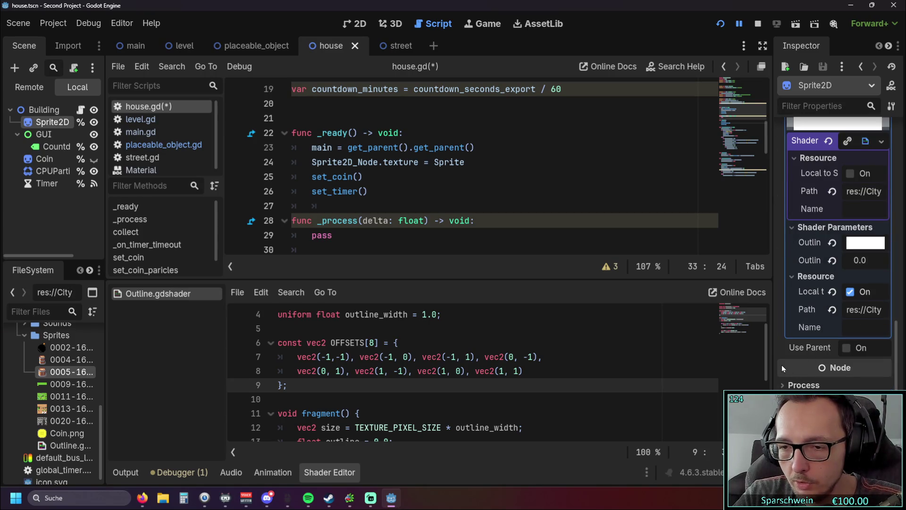
{"action": "scroll", "coordinate": [783, 359], "scroll_direction": "up", "scroll_amount": 6}
{"action": "left_click", "coordinate": [785, 305]}
{"action": "left_click", "coordinate": [784, 318]}
{"action": "left_click", "coordinate": [785, 334]}
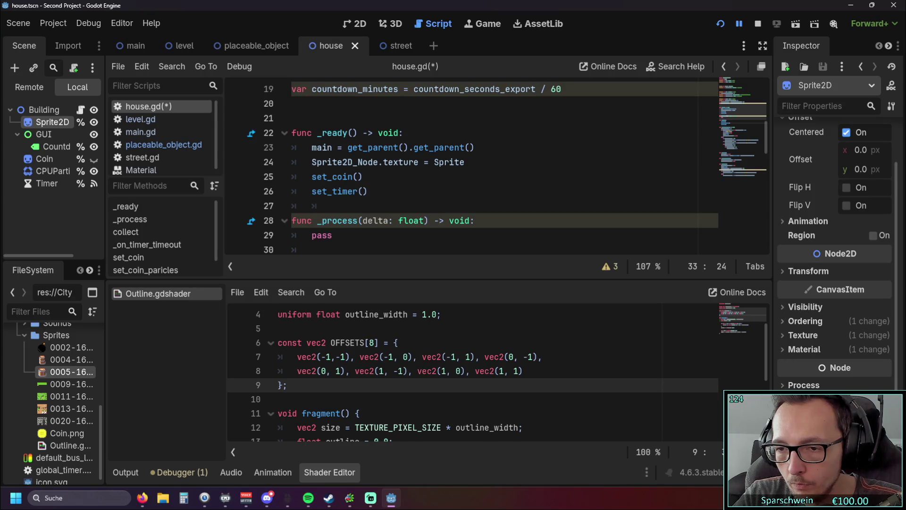
Step: Expand Transform to show Scale 1, 1, then return to the script at line 29
{"action": "scroll", "coordinate": [811, 274], "scroll_direction": "up", "scroll_amount": 2}
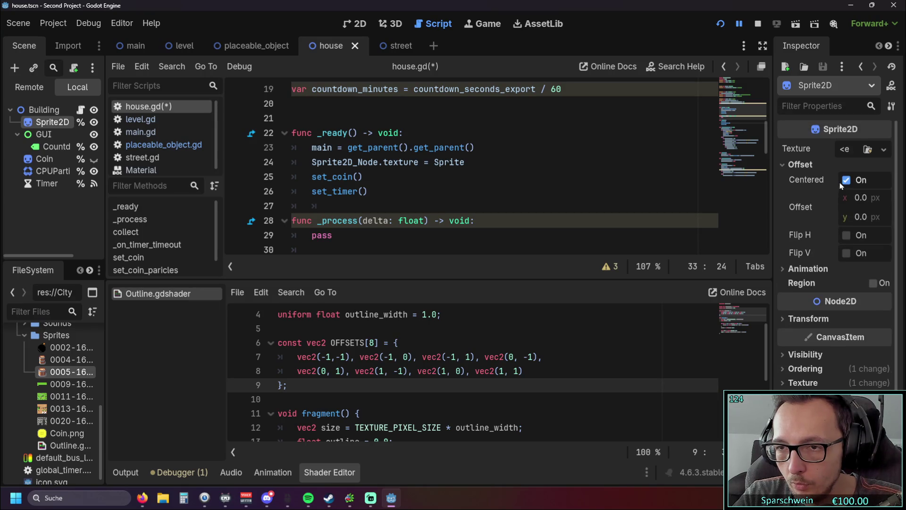
{"action": "left_click", "coordinate": [783, 272]}
{"action": "left_click", "coordinate": [783, 272]}
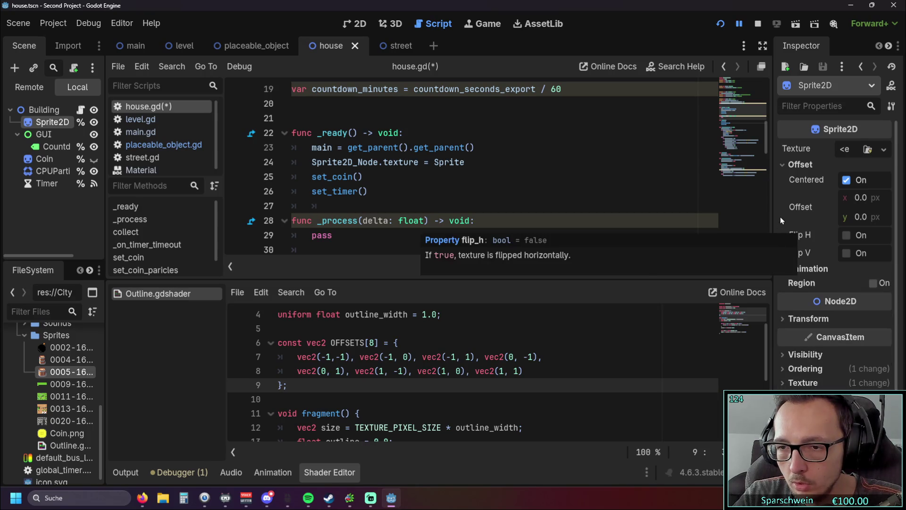
{"action": "scroll", "coordinate": [781, 219], "scroll_direction": "down", "scroll_amount": 2}
{"action": "left_click", "coordinate": [784, 276]}
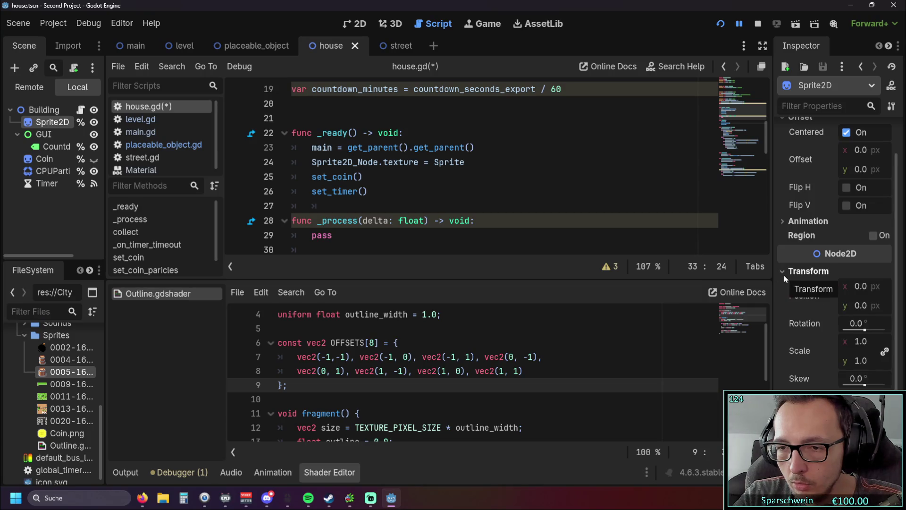
{"action": "mouse_move", "coordinate": [803, 352]}
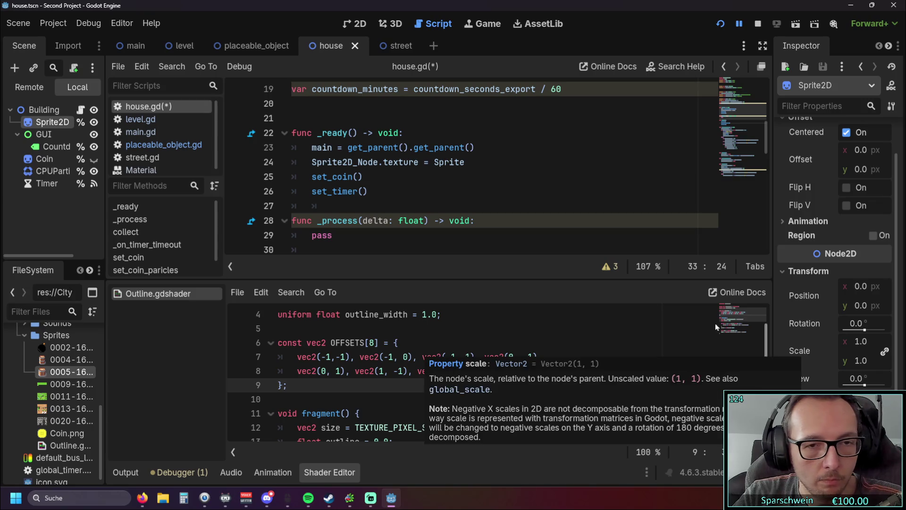
{"action": "left_click", "coordinate": [377, 235]}
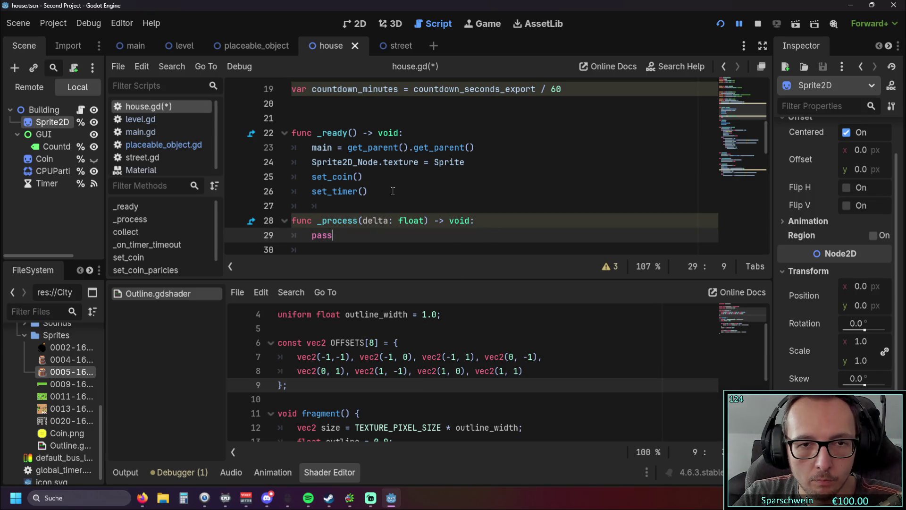
{"action": "scroll", "coordinate": [400, 192], "scroll_direction": "down", "scroll_amount": 3}
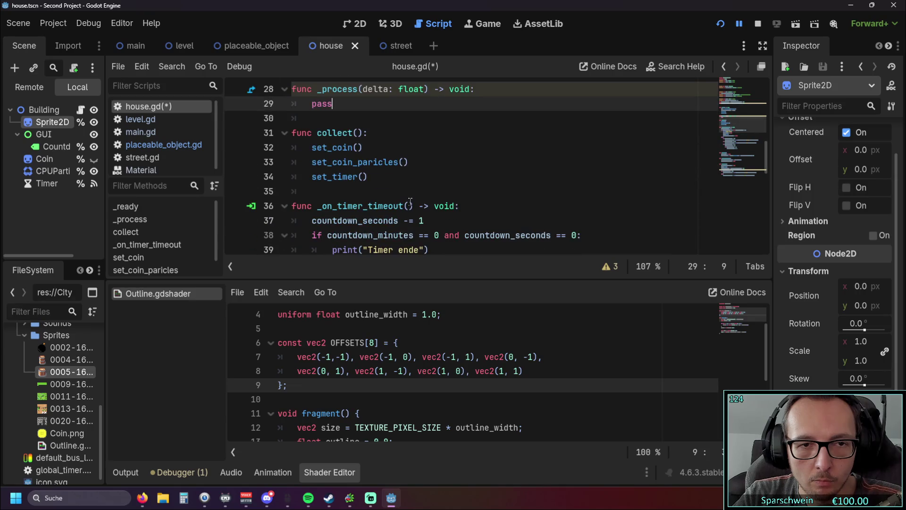
Step: Add a coin.scale line after set_timer() in collect() with value (2.0,2.0
{"action": "left_click", "coordinate": [392, 183]}
{"action": "key", "text": "Return"}
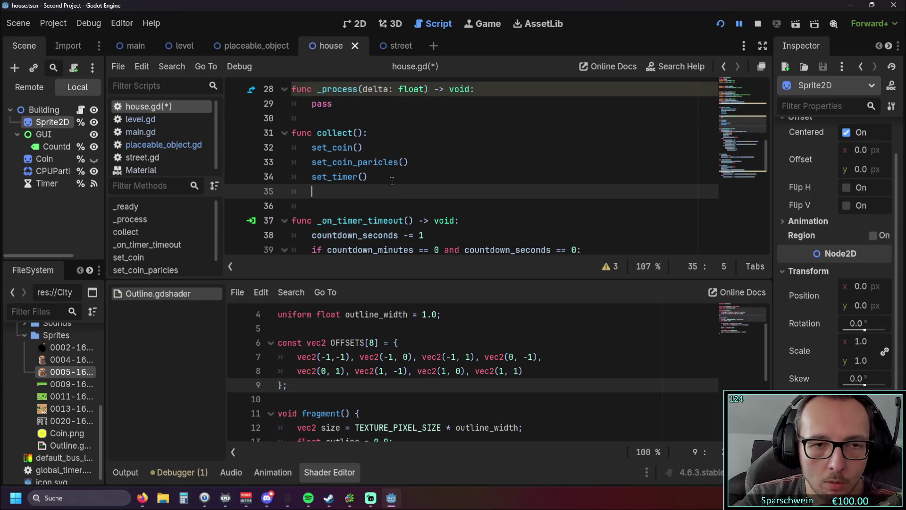
{"action": "type", "text": "coin"}
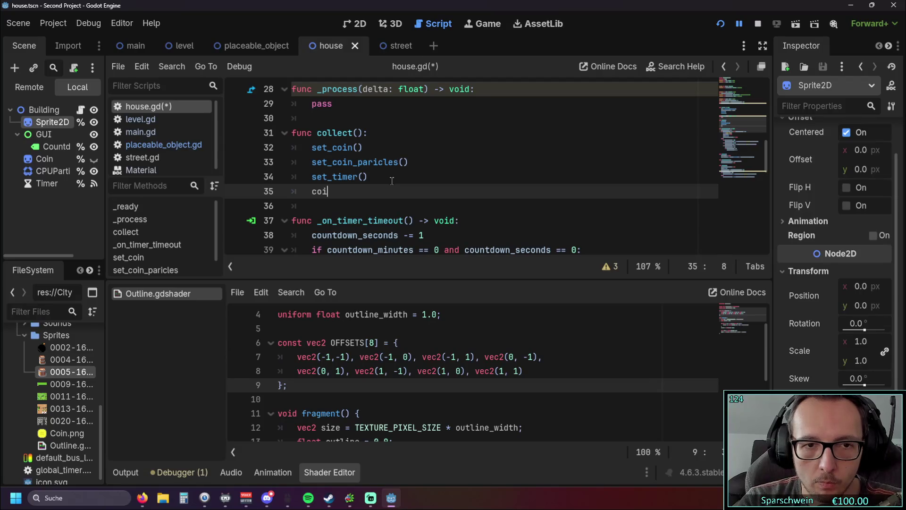
{"action": "type", "text": ".scale "}
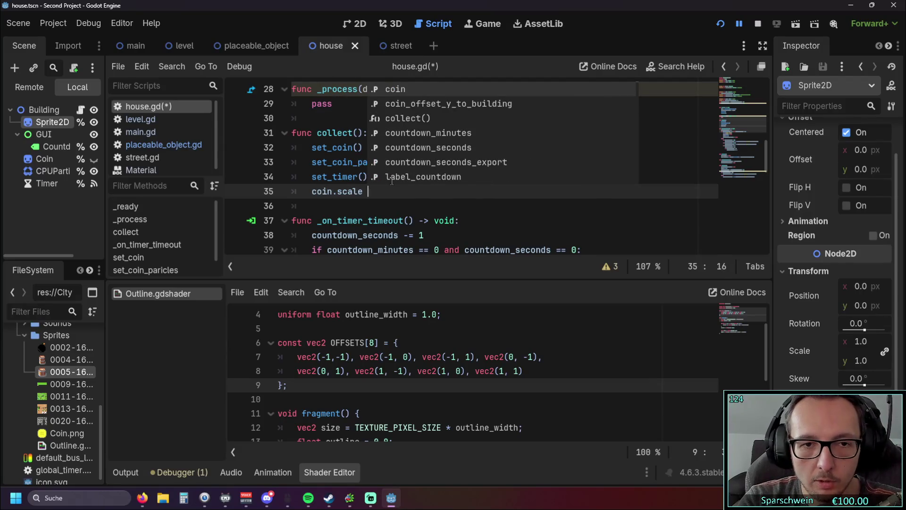
{"action": "type", "text": "x=2"}
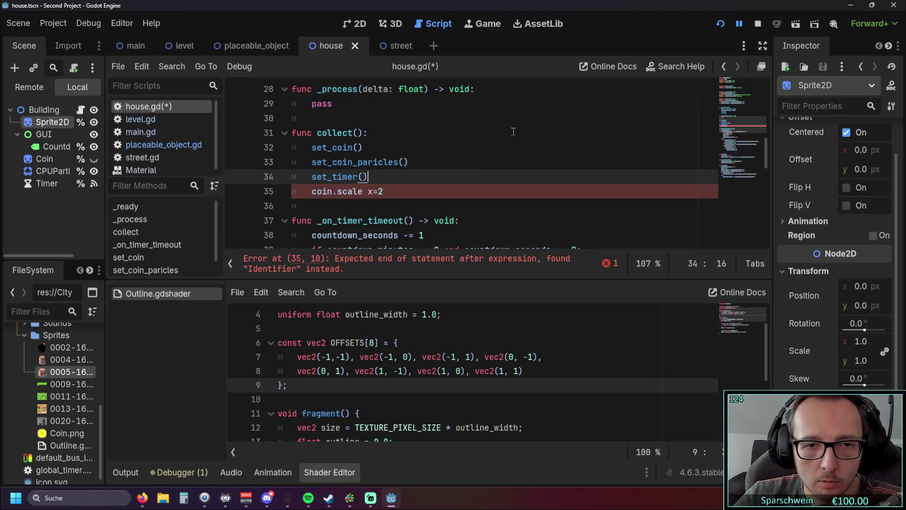
{"action": "left_click_drag", "start_coordinate": [391, 193], "coordinate": [368, 191]}
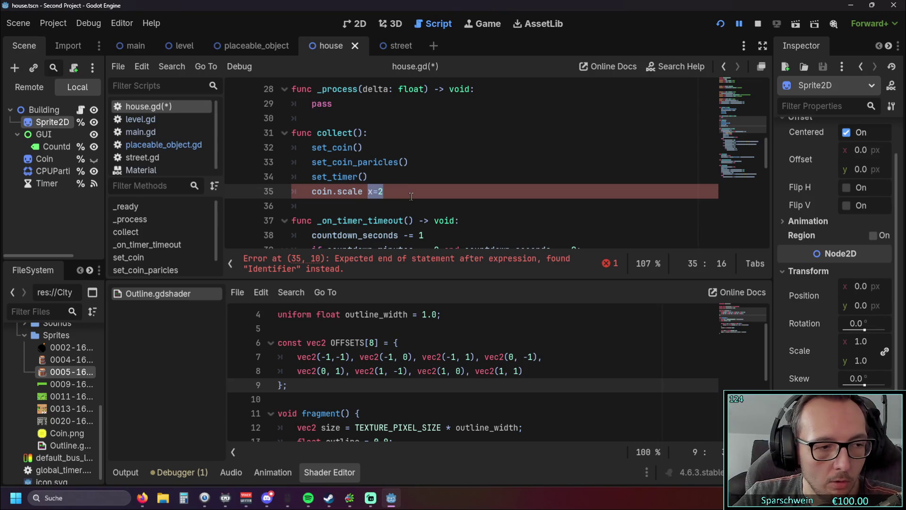
{"action": "key", "text": "BackSpace"}
{"action": "type", "text": "2.0,2.0"}
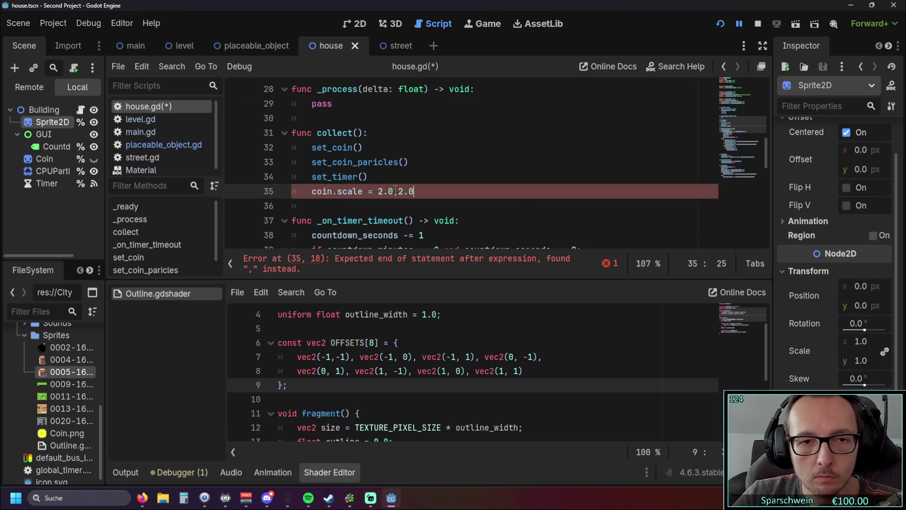
{"action": "type", "text": "("}
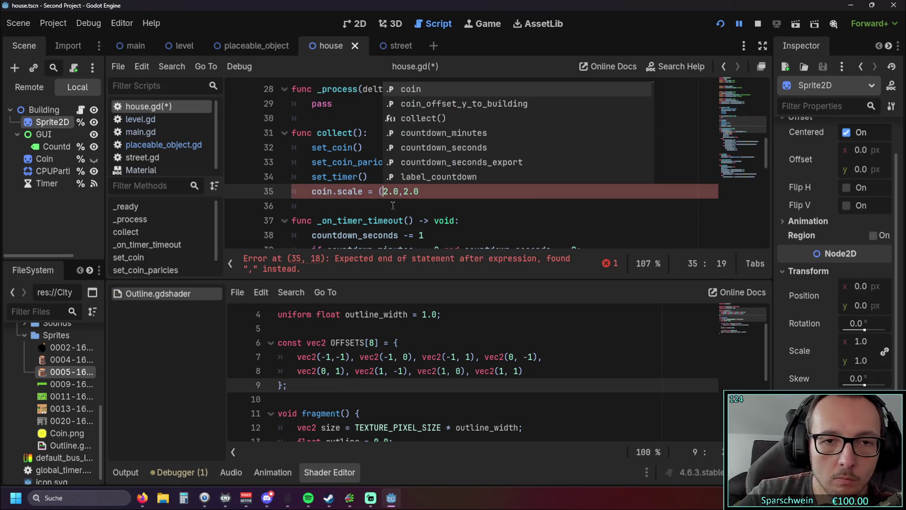
Step: Prefix the scale value with the type name Vektor2D on line 35
{"action": "left_click", "coordinate": [426, 193]}
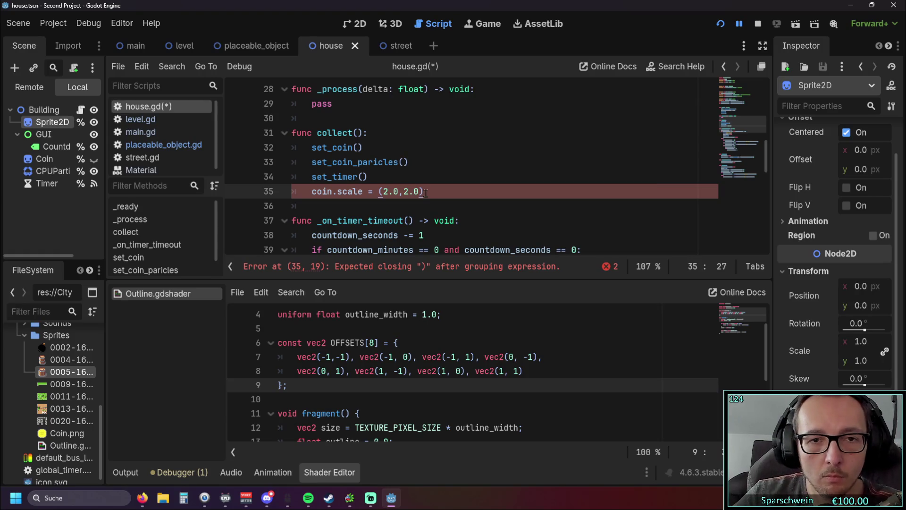
{"action": "key", "text": "Right"}
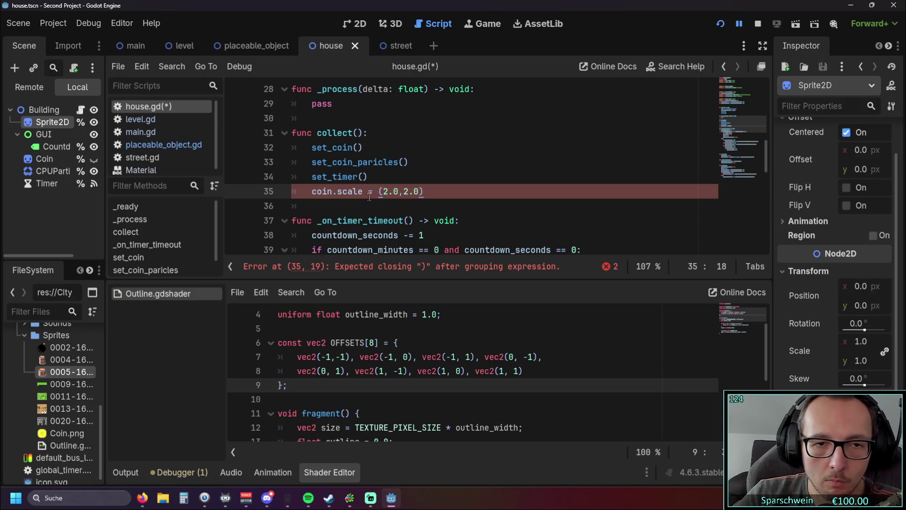
{"action": "type", "text": "Vektor2"}
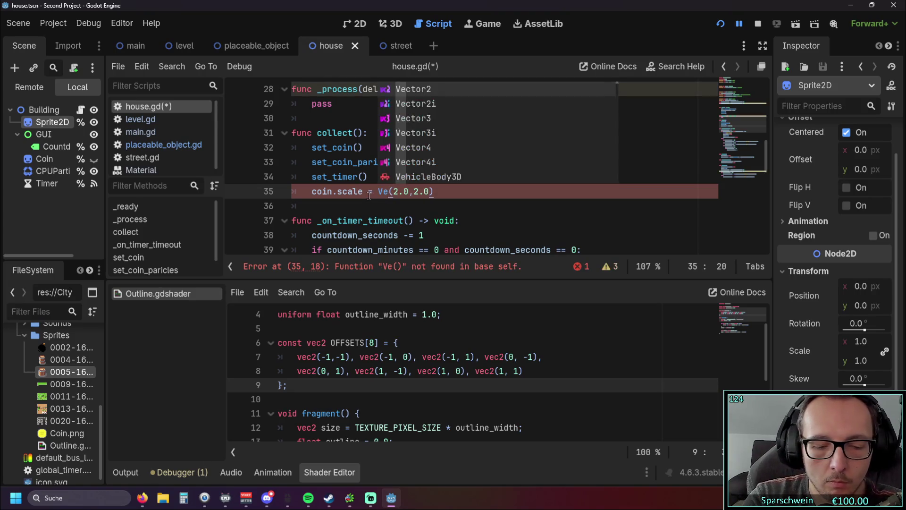
{"action": "type", "text": "D"}
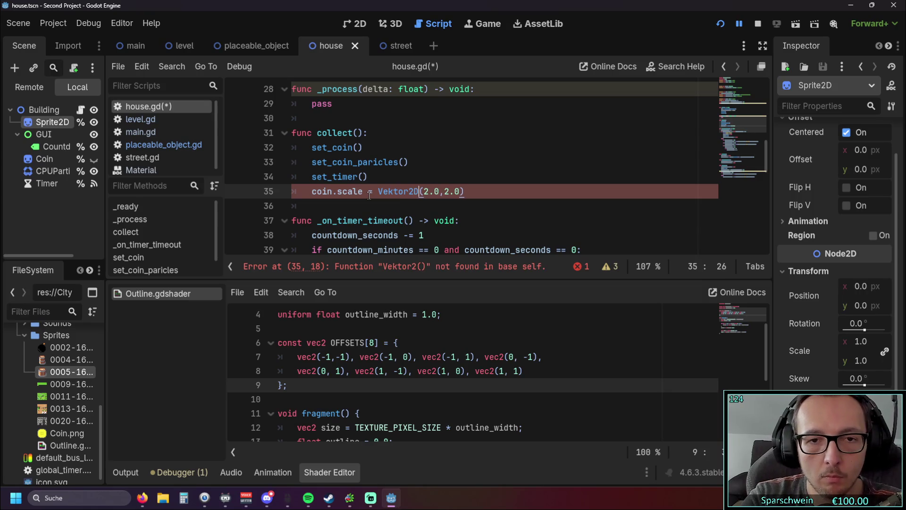
{"action": "left_click", "coordinate": [457, 206]}
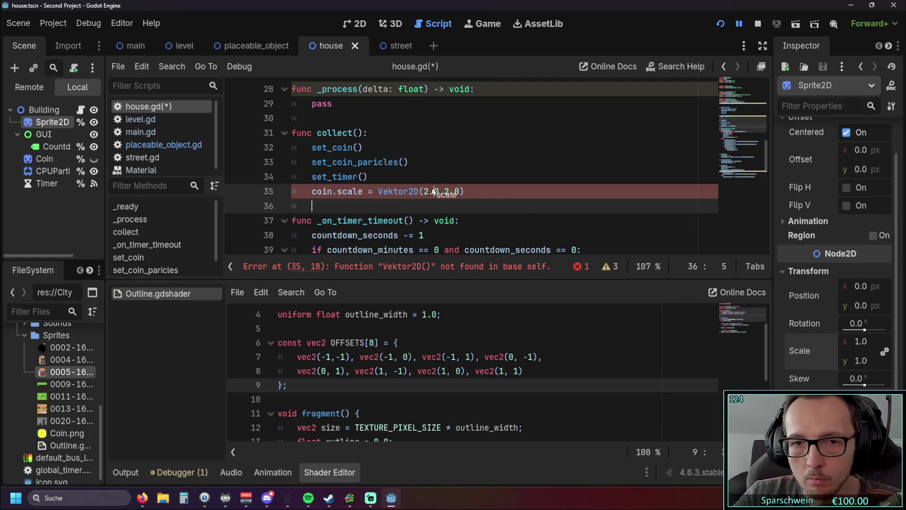
{"action": "left_click_drag", "start_coordinate": [472, 196], "coordinate": [472, 196]}
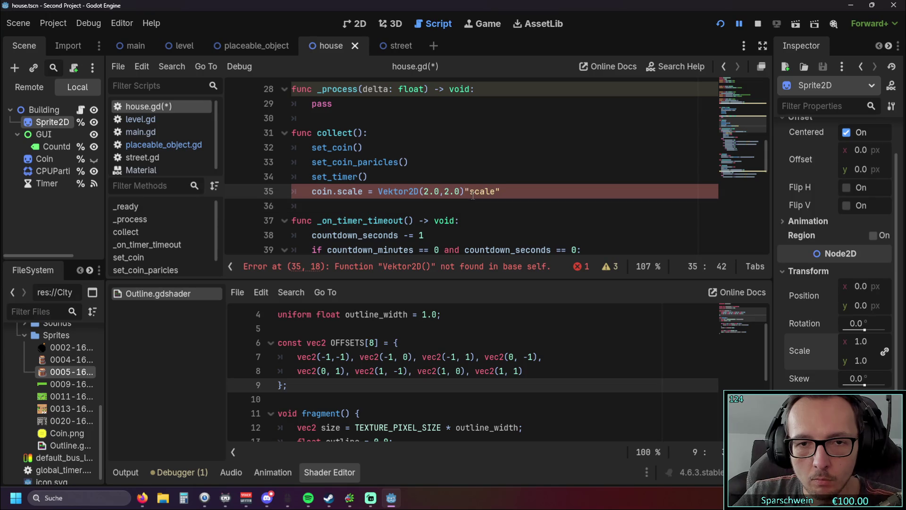
{"action": "key", "text": "BackSpace"}
{"action": "key", "text": "BackSpace"}
{"action": "key", "text": "BackSpace"}
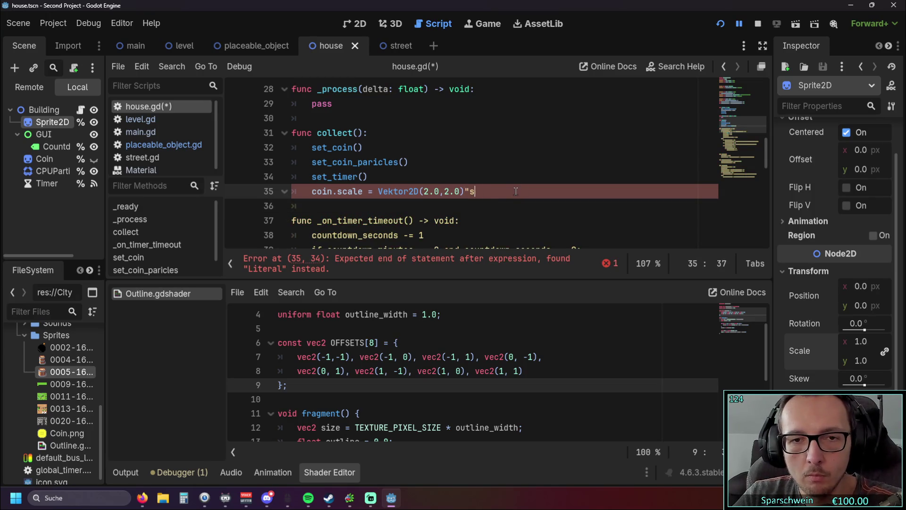
{"action": "key", "text": "Left"}
{"action": "key", "text": "Left"}
{"action": "key", "text": "Left"}
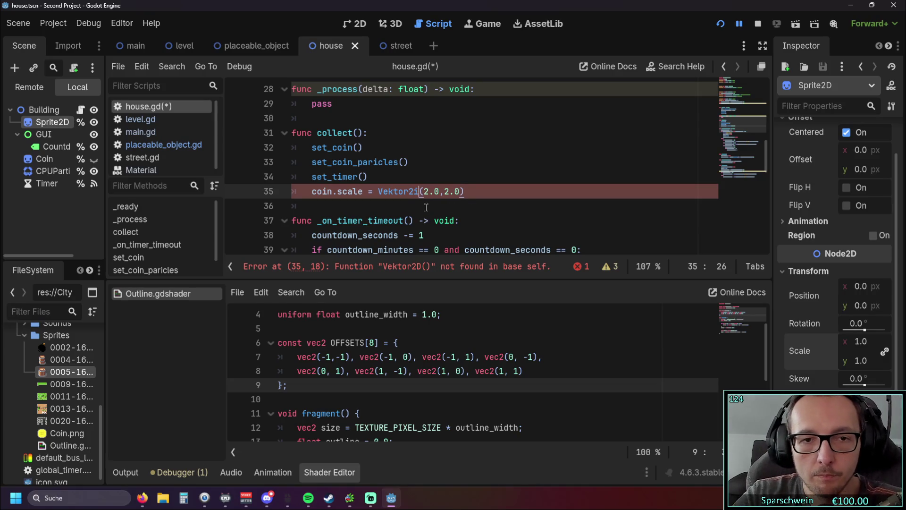
Step: Correct the misspelled type name from Vektor2D to Vector2
{"action": "left_click", "coordinate": [419, 186]}
{"action": "key", "text": "BackSpace"}
{"action": "type", "text": "i"}
{"action": "key", "text": "Down"}
{"action": "left_click", "coordinate": [419, 191]}
{"action": "key", "text": "BackSpace"}
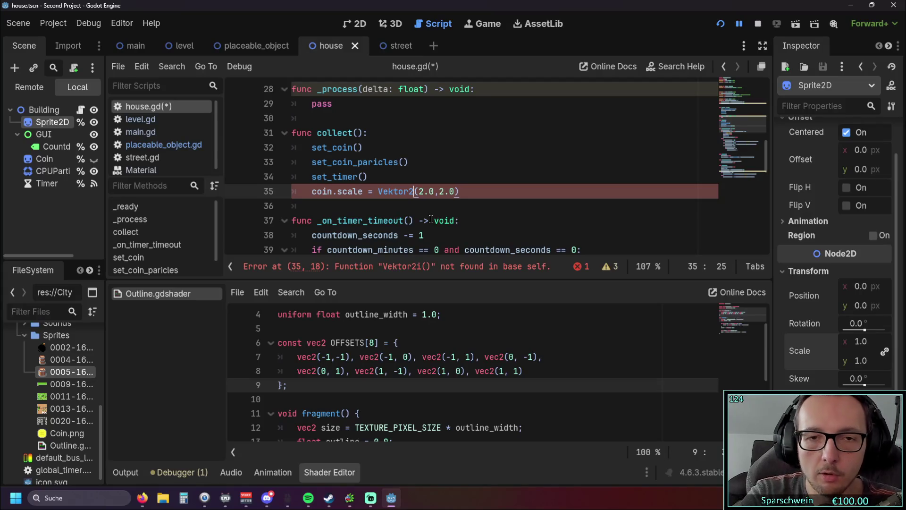
{"action": "key", "text": "Down"}
{"action": "key", "text": "Down"}
{"action": "left_click", "coordinate": [391, 190]}
{"action": "key", "text": "Delete"}
{"action": "type", "text": "c"}
{"action": "left_click", "coordinate": [356, 199]}
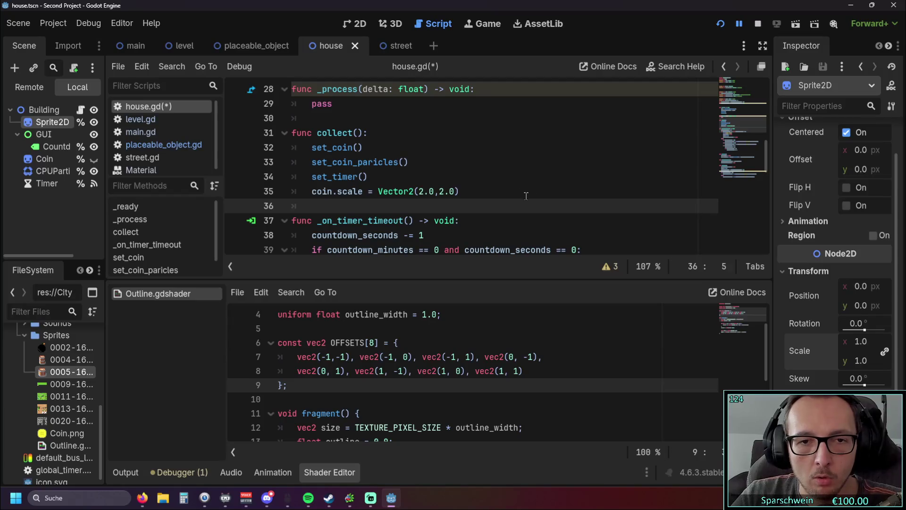
Step: Run the game, place a barrel, collect its gold coins, then close the game
{"action": "left_click", "coordinate": [718, 23]}
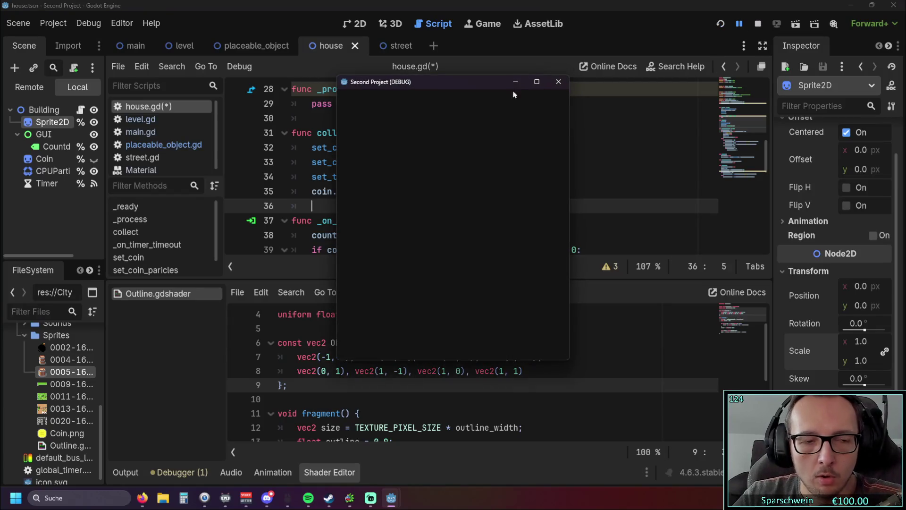
{"action": "left_click", "coordinate": [436, 346]}
{"action": "left_click", "coordinate": [444, 240]}
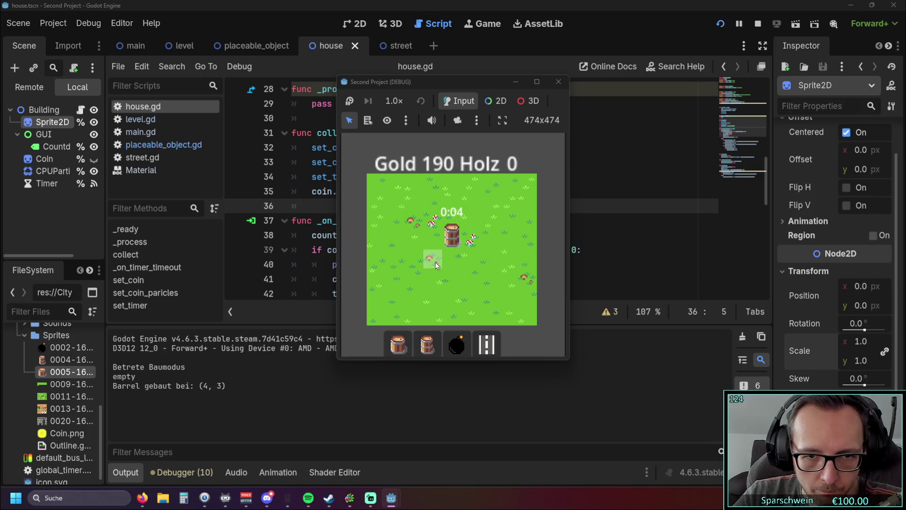
{"action": "left_click", "coordinate": [451, 244]}
{"action": "left_click", "coordinate": [451, 244]}
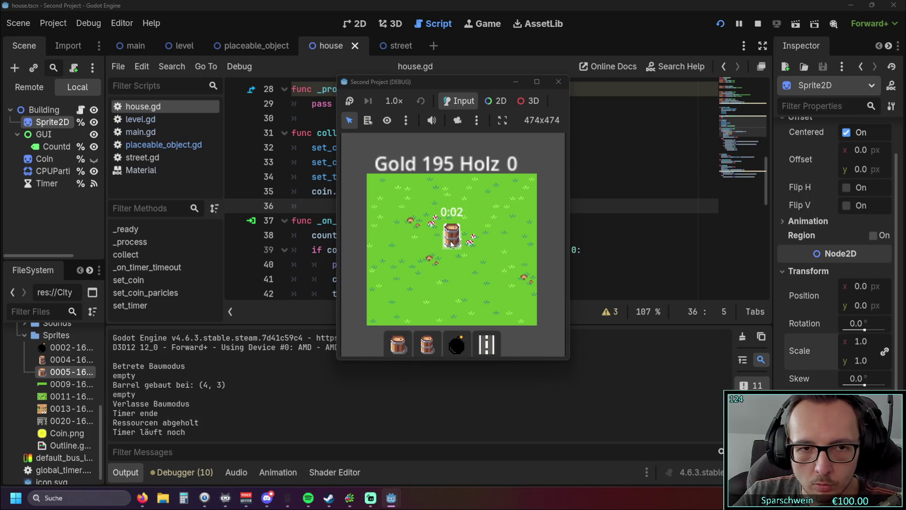
{"action": "left_click", "coordinate": [451, 244]}
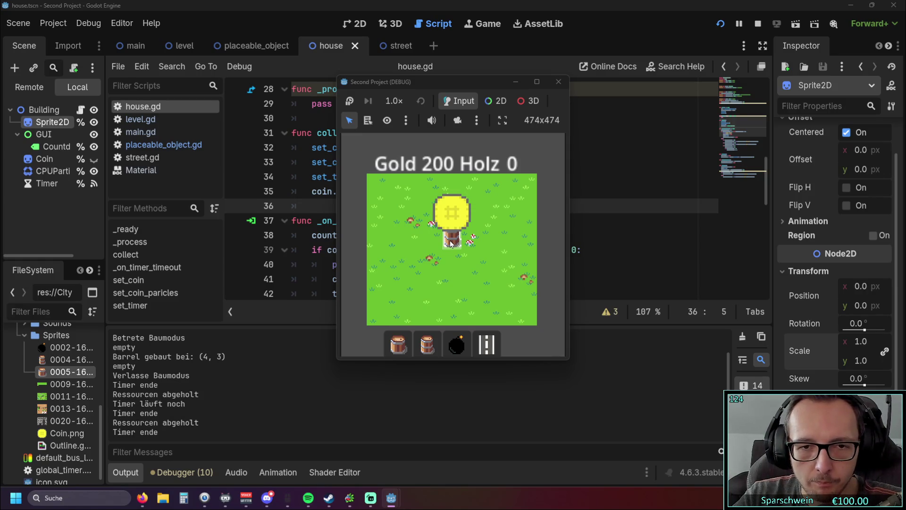
{"action": "left_click", "coordinate": [451, 243]}
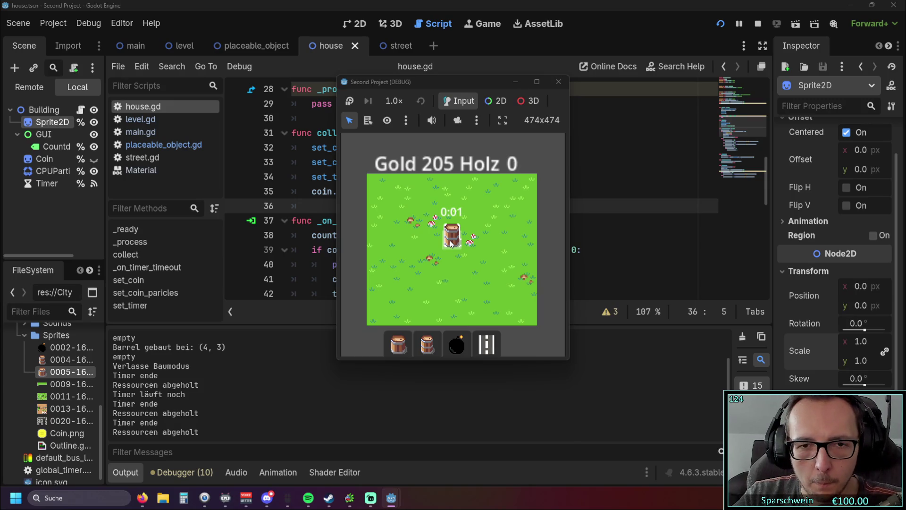
{"action": "left_click", "coordinate": [451, 243]}
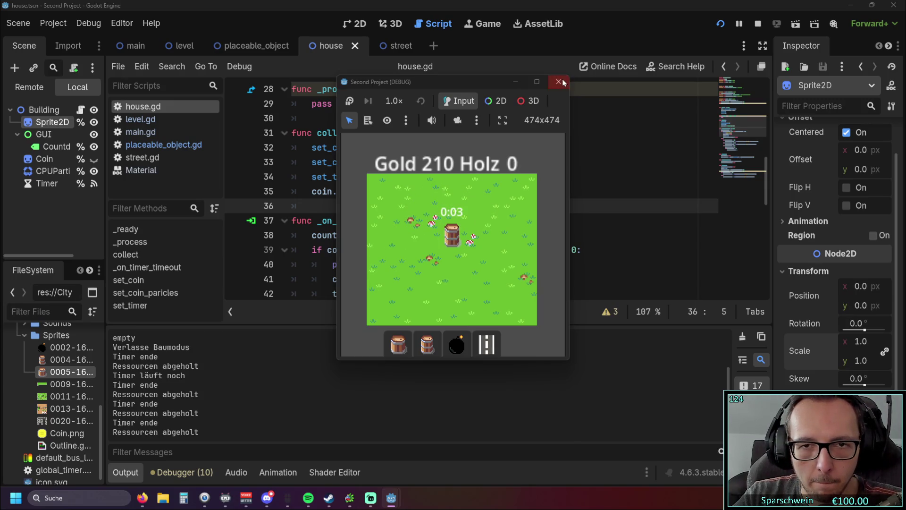
{"action": "left_click", "coordinate": [559, 81]}
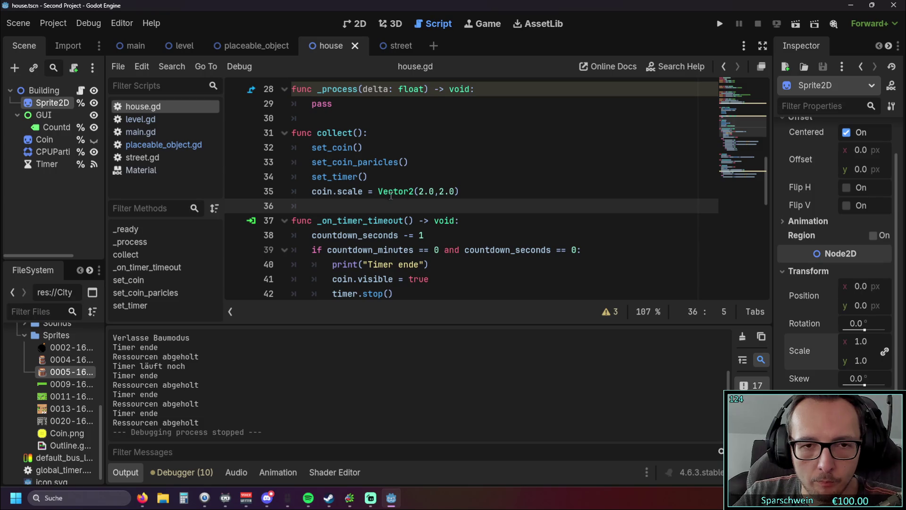
Step: Replace coin with Sprite on line 35, giving Sprite.scale = Vector2(2.0,2.0)
{"action": "scroll", "coordinate": [366, 214], "scroll_direction": "up", "scroll_amount": 1}
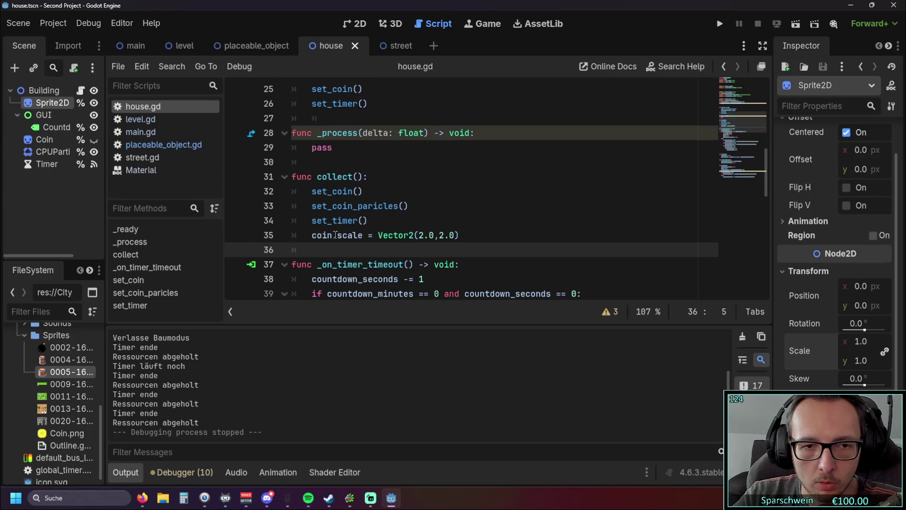
{"action": "double_click", "coordinate": [317, 235]}
{"action": "mouse_move", "coordinate": [320, 236]}
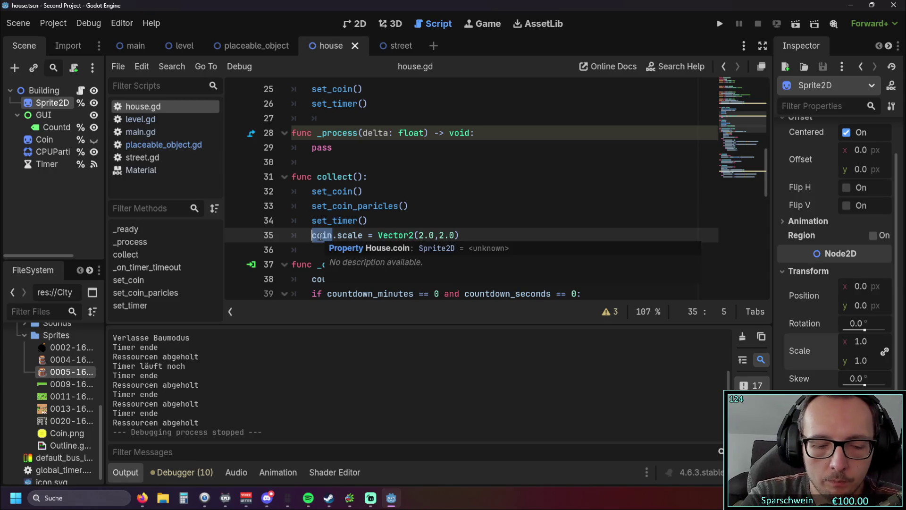
{"action": "type", "text": "Sprite"}
{"action": "left_click", "coordinate": [377, 240]}
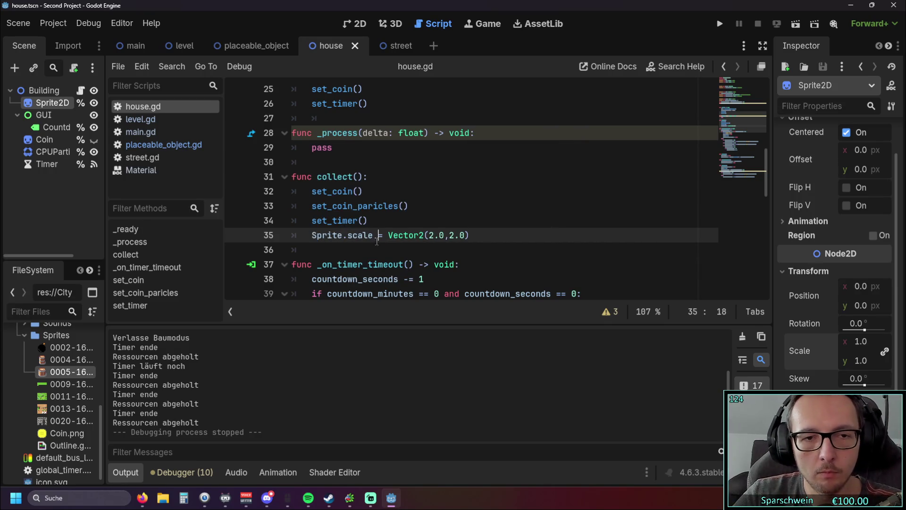
{"action": "type", "text": ")"}
Step: Run the game, build, demolish and rebuild a Big Bucket, then collect from it
{"action": "left_click", "coordinate": [722, 24]}
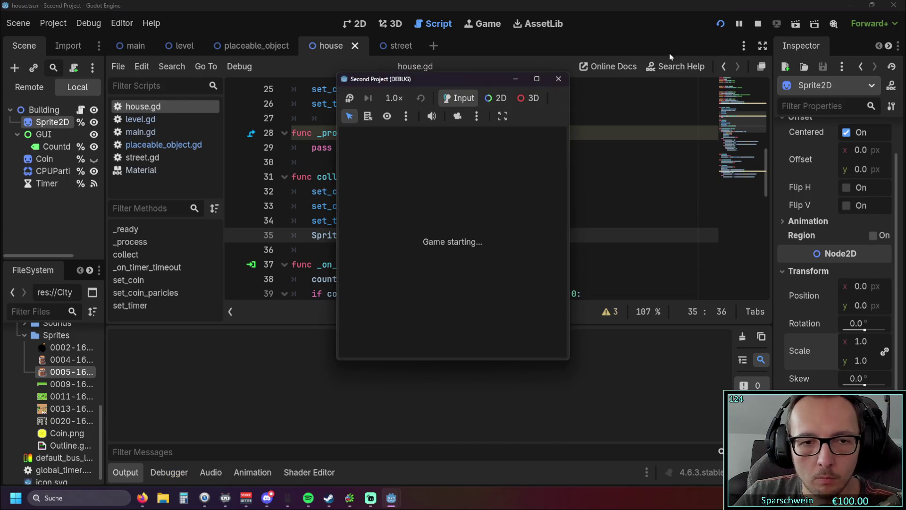
{"action": "left_click", "coordinate": [434, 342]}
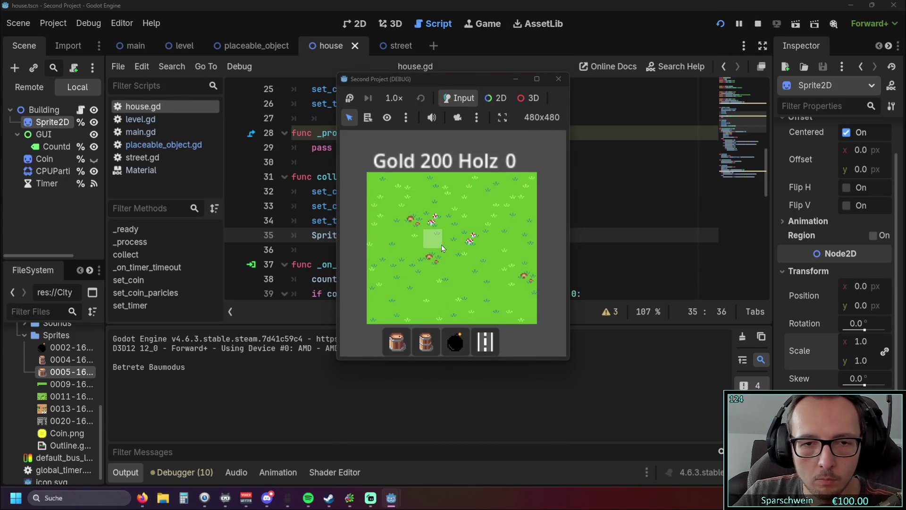
{"action": "left_click", "coordinate": [401, 341]}
{"action": "left_click", "coordinate": [436, 241]}
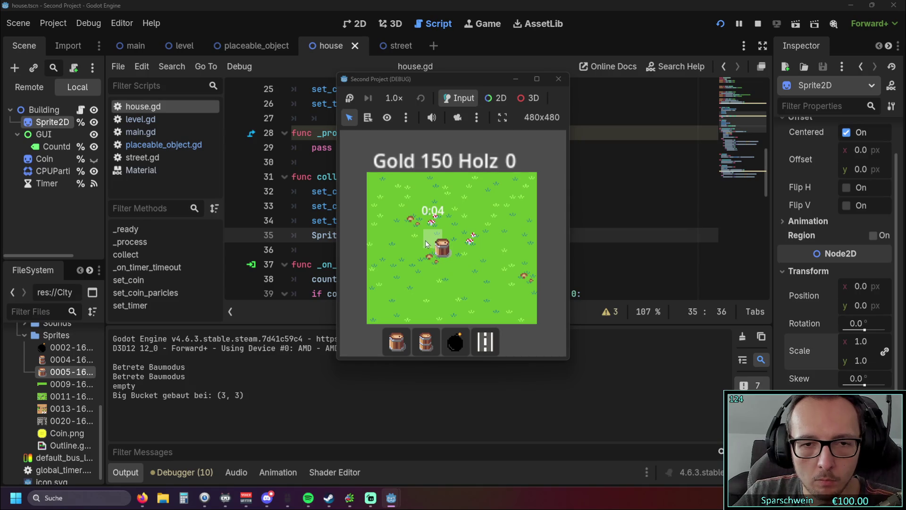
{"action": "left_click", "coordinate": [426, 241]}
{"action": "left_click", "coordinate": [434, 247]}
{"action": "right_click", "coordinate": [446, 251]}
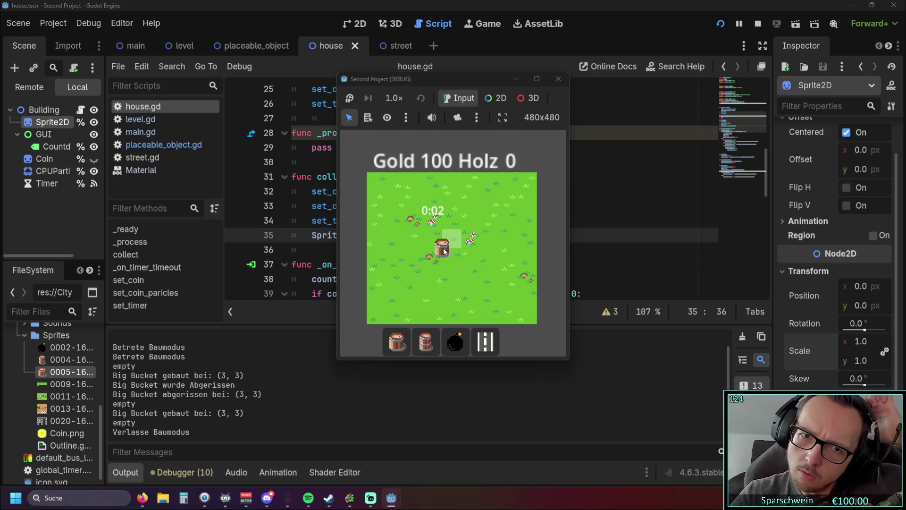
{"action": "left_click", "coordinate": [443, 251]}
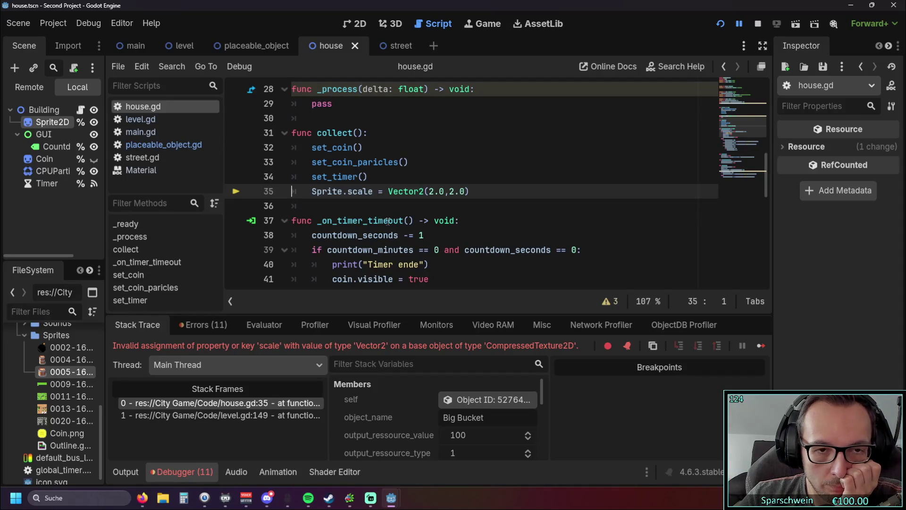
Step: Paste Sprite2D_Node over Sprite.scale on line 35 and relaunch the game
{"action": "scroll", "coordinate": [357, 224], "scroll_direction": "up", "scroll_amount": 8}
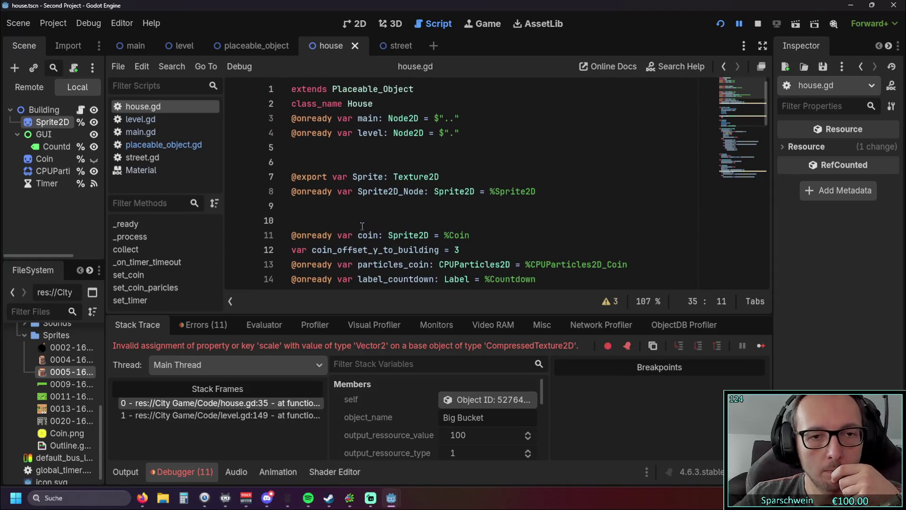
{"action": "left_click_drag", "start_coordinate": [358, 147], "coordinate": [426, 148]}
{"action": "key", "text": "ctrl+c"}
{"action": "scroll", "coordinate": [339, 212], "scroll_direction": "down", "scroll_amount": 8}
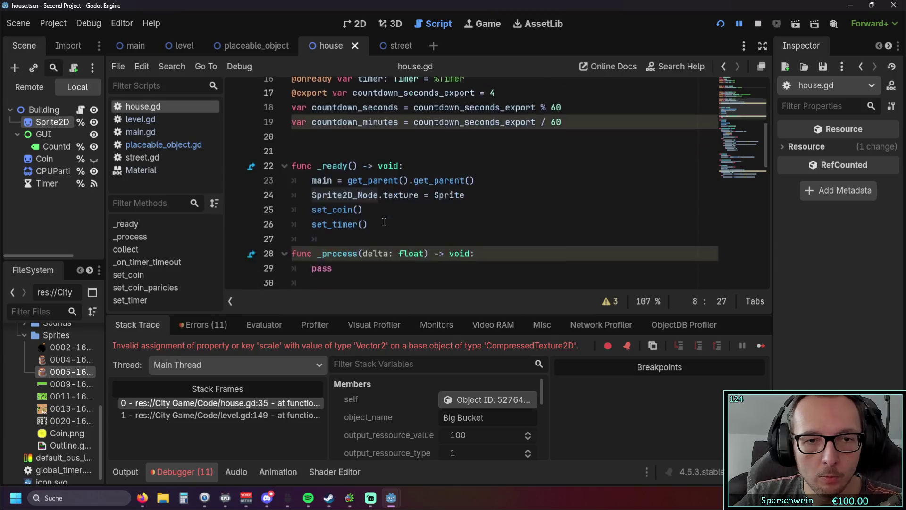
{"action": "left_click", "coordinate": [313, 191]}
{"action": "left_click_drag", "start_coordinate": [325, 191], "coordinate": [376, 193]}
{"action": "key", "text": "ctrl+v"}
{"action": "left_click", "coordinate": [386, 206]}
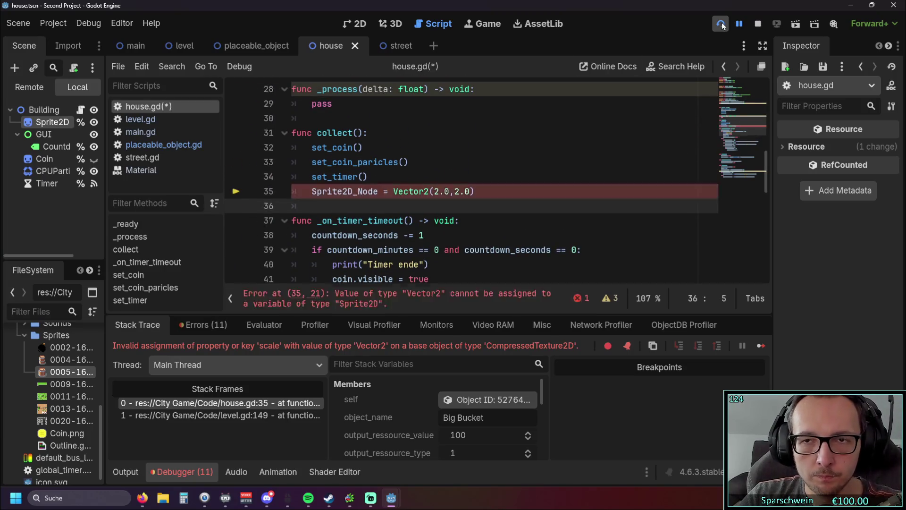
{"action": "key", "text": "F5"}
{"action": "left_click", "coordinate": [559, 79]}
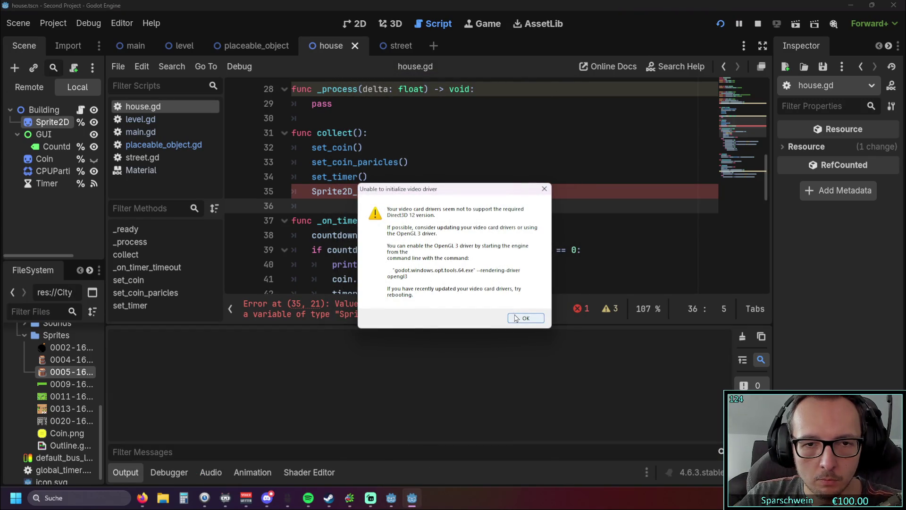
Step: Dismiss the video driver error, append .scale after Sprite2D_Node, and run the game
{"action": "left_click", "coordinate": [516, 320]}
{"action": "left_click", "coordinate": [378, 191]}
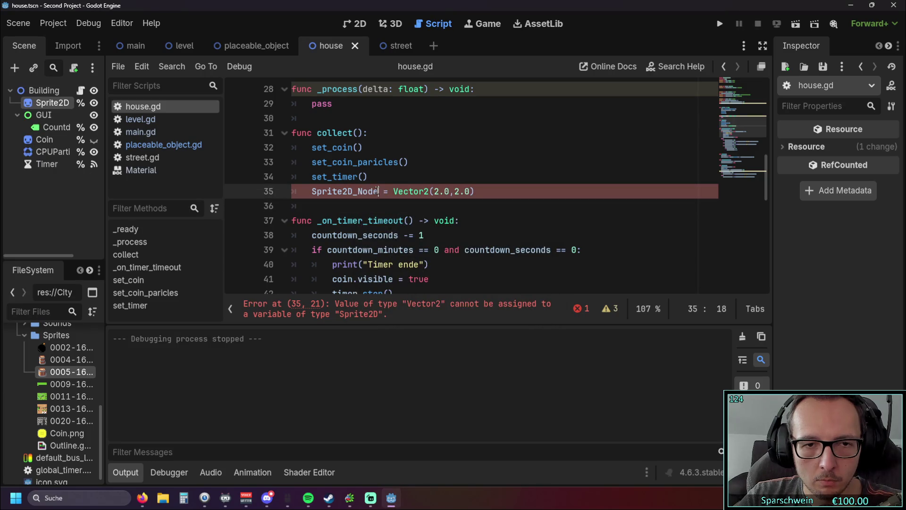
{"action": "type", "text": ".scale"}
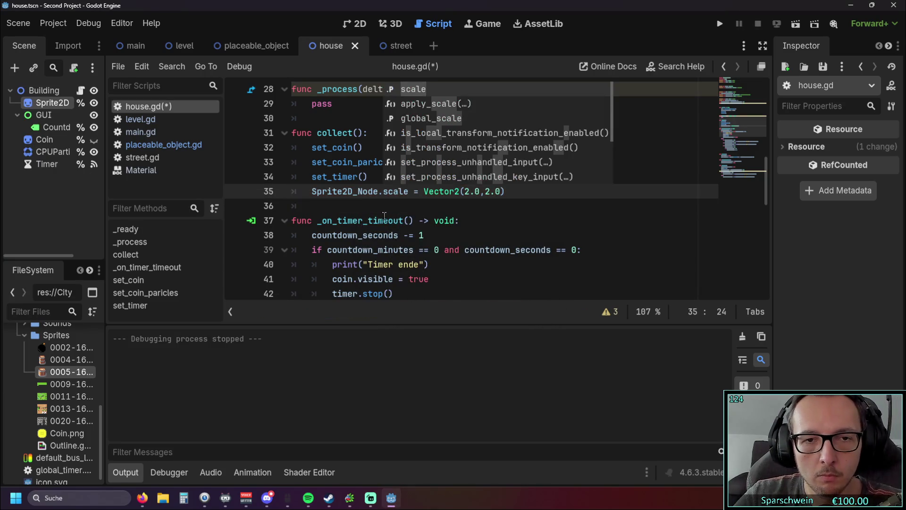
{"action": "left_click", "coordinate": [450, 220]}
{"action": "left_click", "coordinate": [718, 24]}
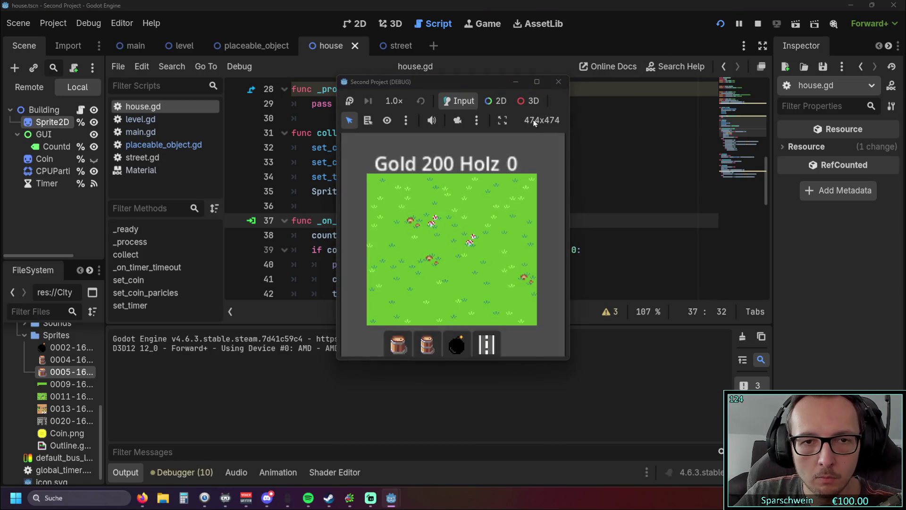
Step: Place a bucket on the grass and collect its coins to check it grows
{"action": "left_click", "coordinate": [393, 348]}
{"action": "left_click", "coordinate": [440, 246]}
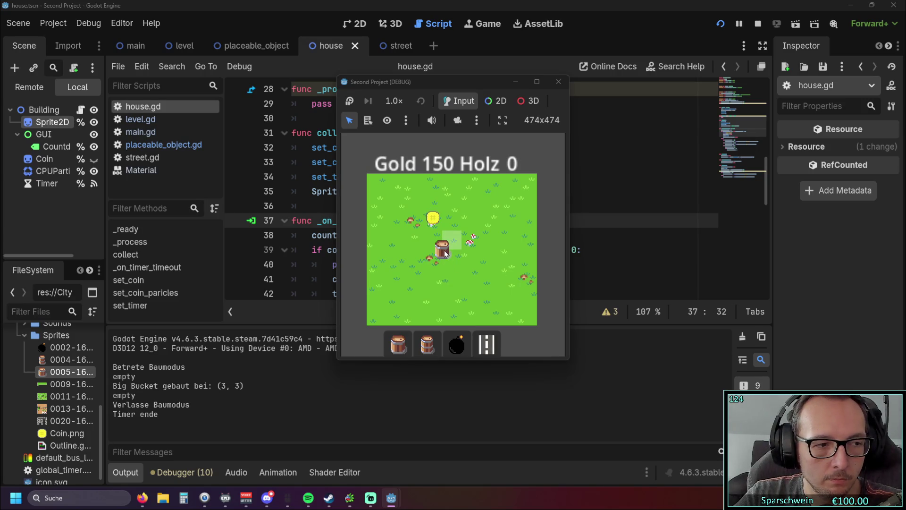
{"action": "left_click", "coordinate": [445, 254]}
{"action": "left_click", "coordinate": [431, 230]}
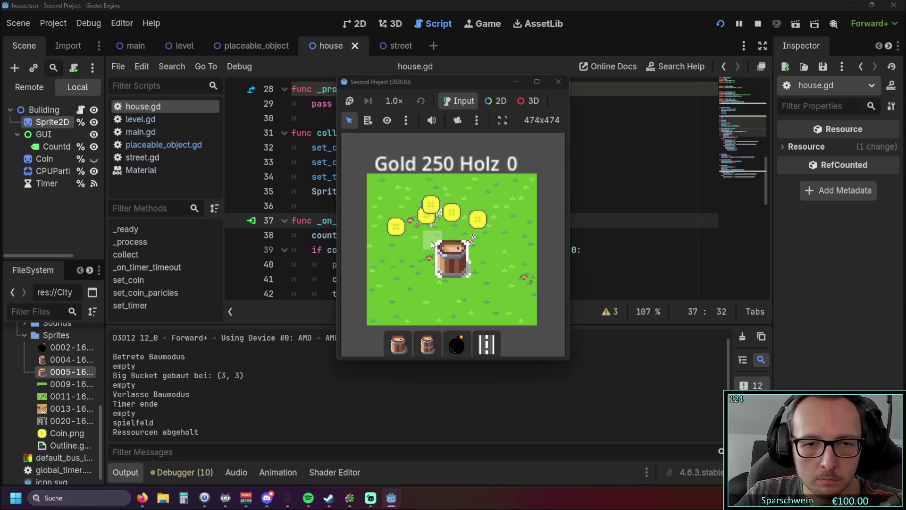
Step: Place a barrel beside the bucket, cancel further building, and close the game
{"action": "key", "text": "2"}
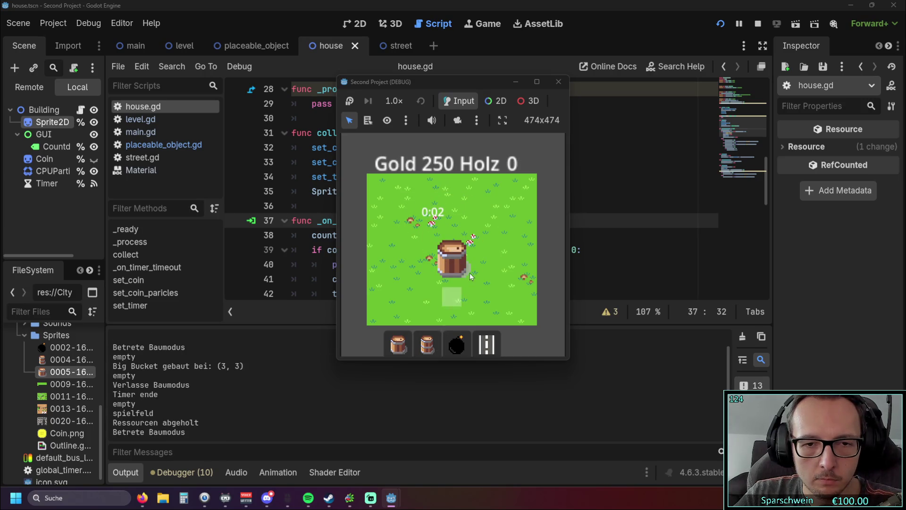
{"action": "left_click", "coordinate": [489, 263]}
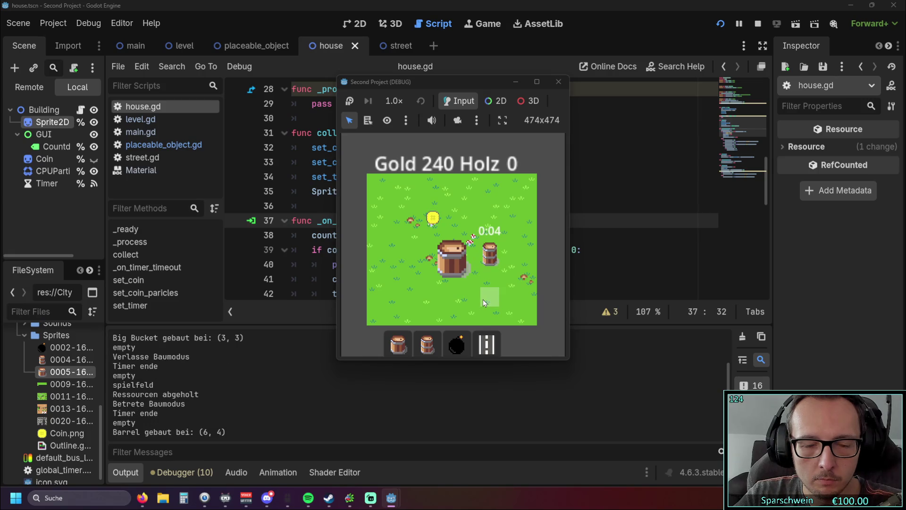
{"action": "right_click", "coordinate": [455, 258]}
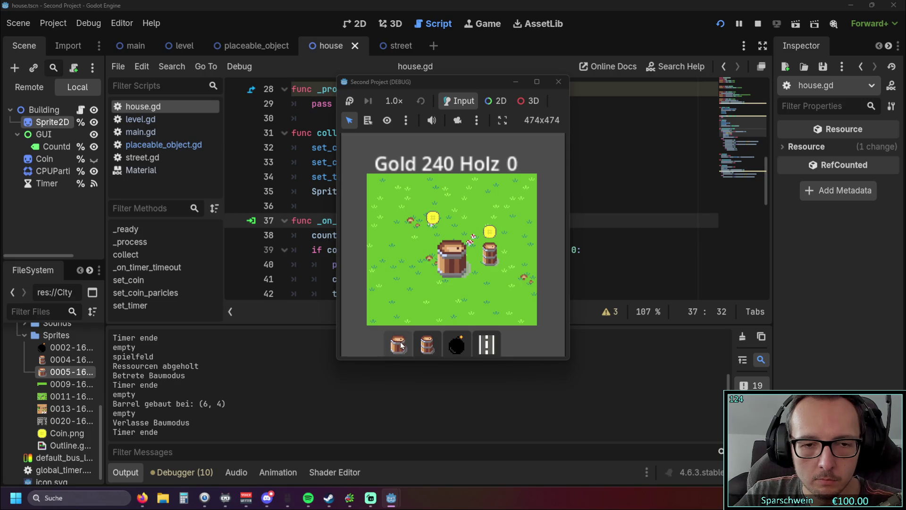
{"action": "left_click", "coordinate": [401, 346]}
{"action": "left_click", "coordinate": [385, 274]}
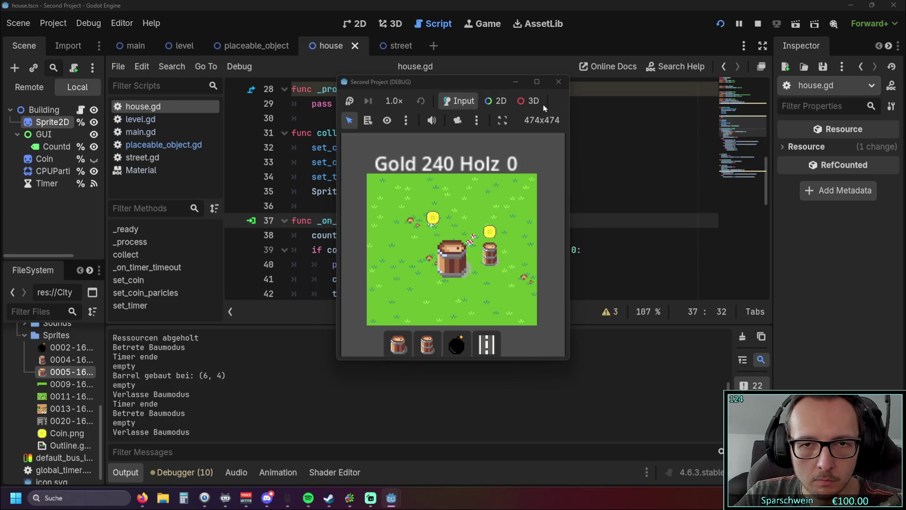
{"action": "left_click", "coordinate": [557, 83]}
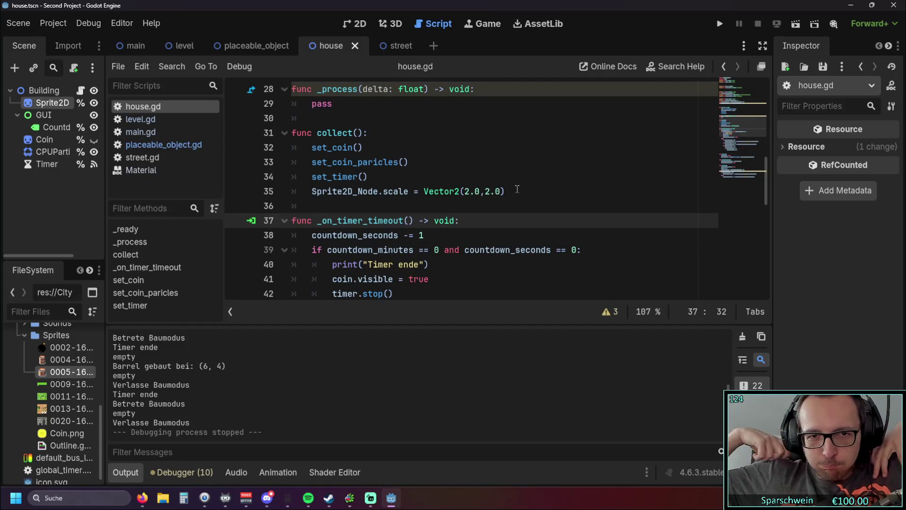
Step: Remove a stray 'texture' word typed on line 6, keeping the blank line
{"action": "scroll", "coordinate": [501, 184], "scroll_direction": "up", "scroll_amount": 9}
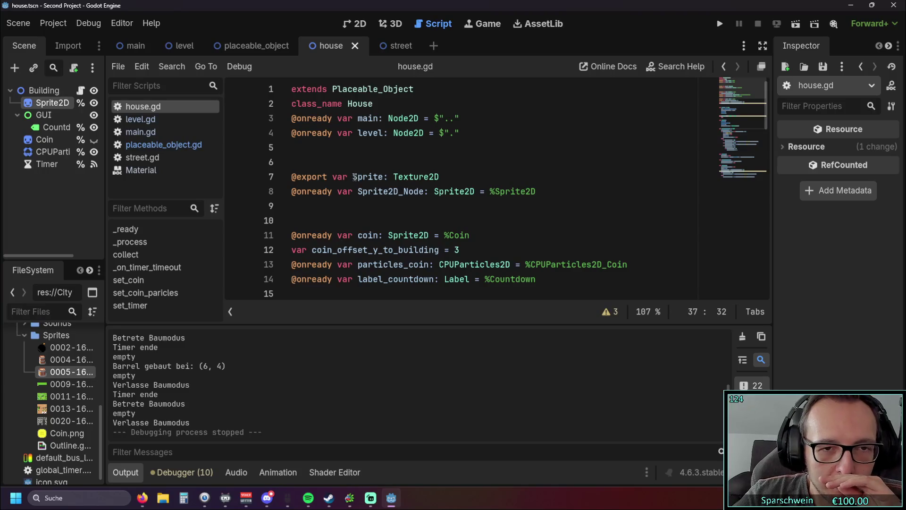
{"action": "double_click", "coordinate": [354, 177]}
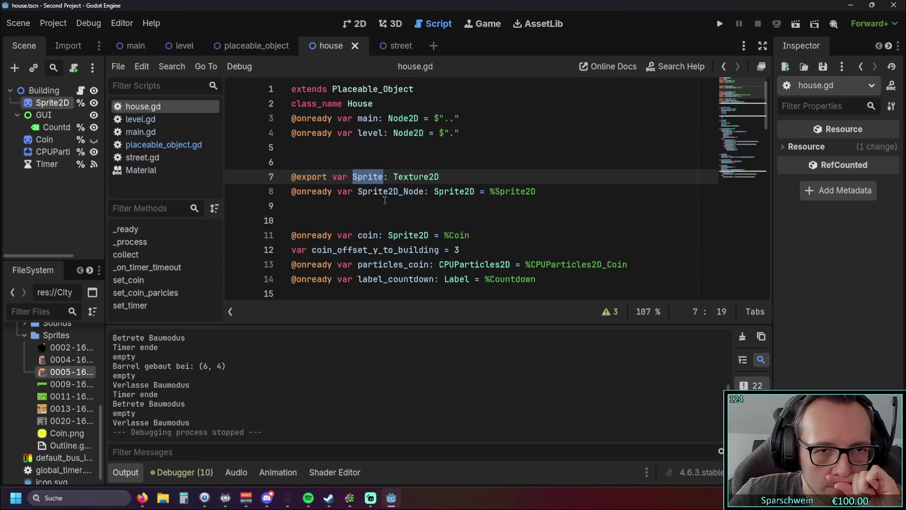
{"action": "left_click", "coordinate": [404, 162]}
{"action": "type", "text": "texture"}
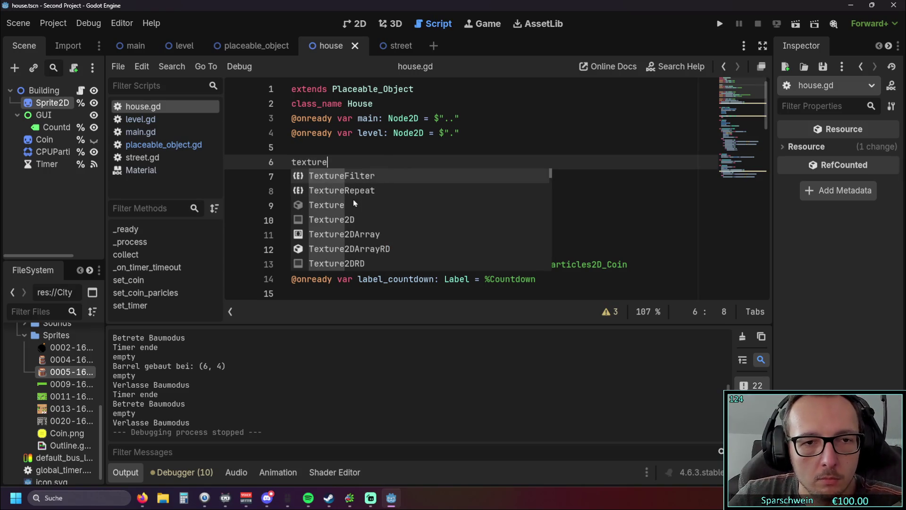
{"action": "left_click", "coordinate": [353, 133]}
{"action": "double_click", "coordinate": [343, 159]}
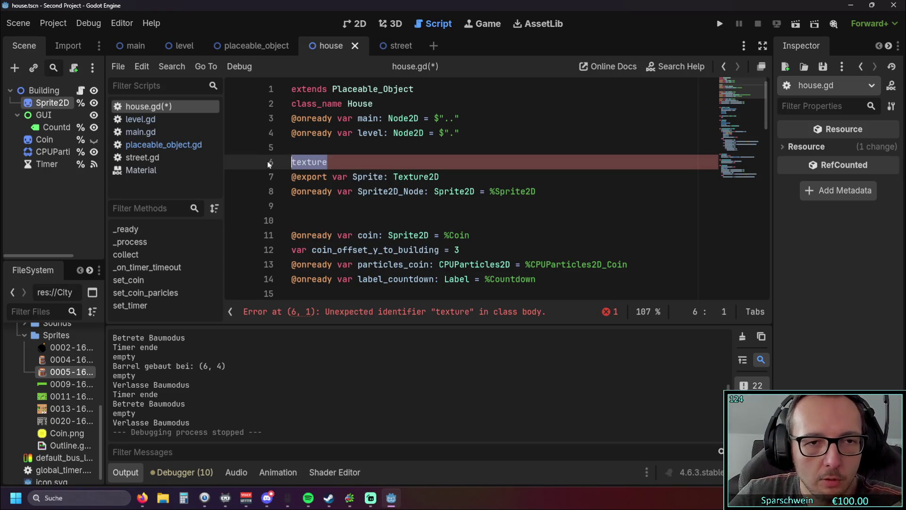
{"action": "key", "text": "BackSpace"}
{"action": "key", "text": "BackSpace"}
{"action": "key", "text": "Return"}
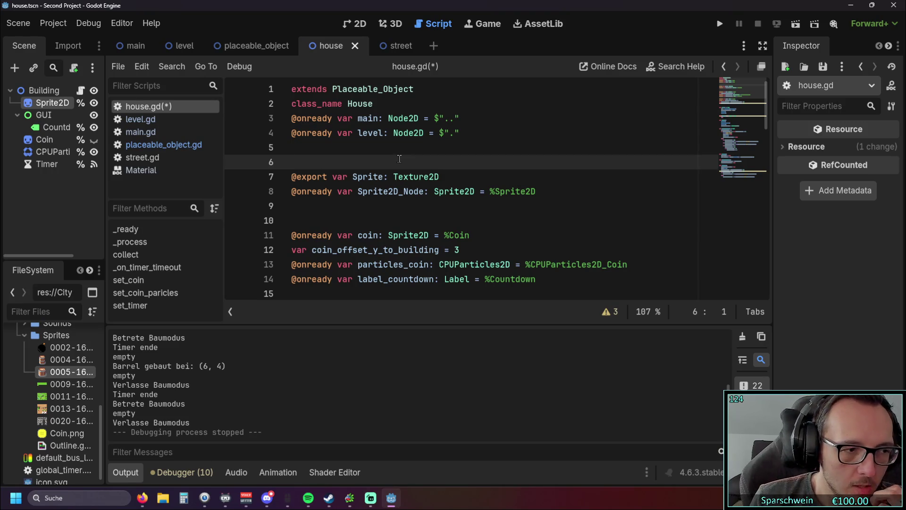
Step: Rename the exported variable on line 7 to sprite_texture
{"action": "left_click", "coordinate": [386, 177]}
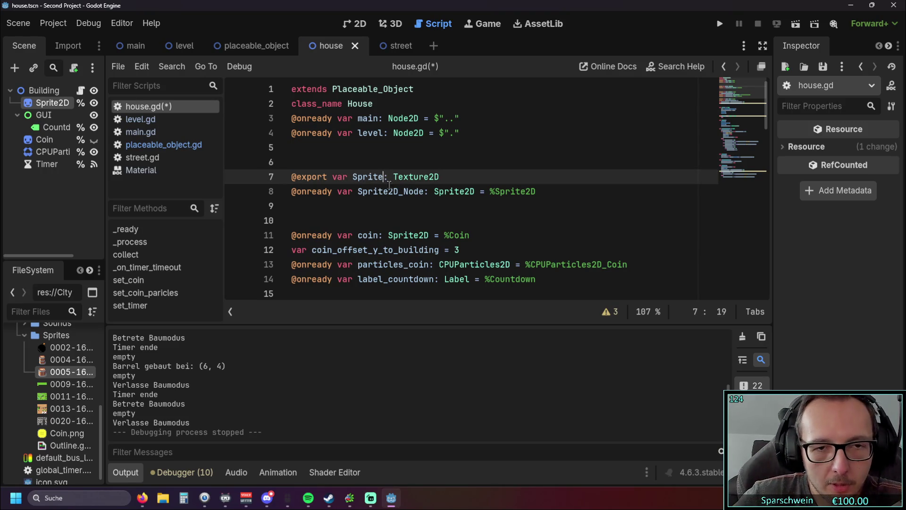
{"action": "type", "text": "_textture"}
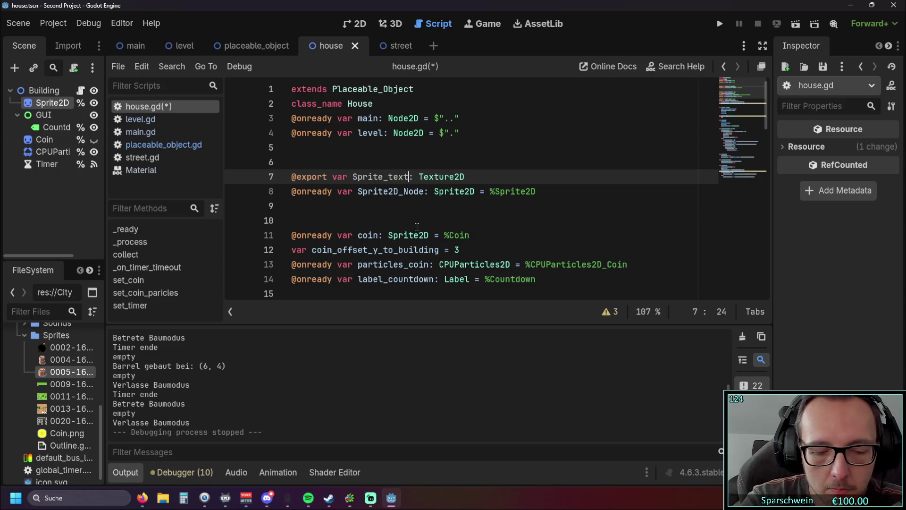
{"action": "key", "text": "Left"}
{"action": "key", "text": "Left"}
{"action": "key", "text": "Left"}
{"action": "key", "text": "BackSpace"}
{"action": "left_click", "coordinate": [358, 177]}
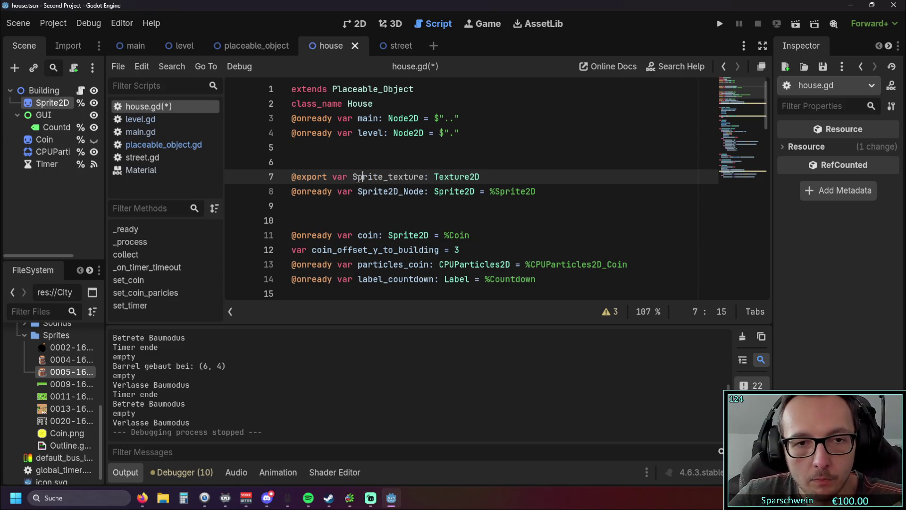
{"action": "left_click", "coordinate": [373, 208]}
Step: Replace the old Sprite reference on line 24 with sprite_texture
{"action": "left_click_drag", "start_coordinate": [352, 176], "coordinate": [427, 176]}
{"action": "key", "text": "ctrl+c"}
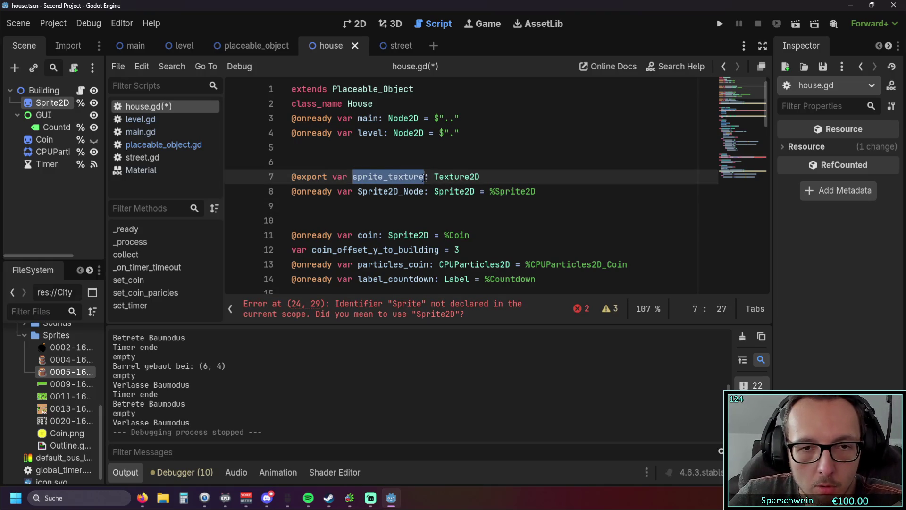
{"action": "scroll", "coordinate": [424, 179], "scroll_direction": "down", "scroll_amount": 5}
{"action": "scroll", "coordinate": [422, 184], "scroll_direction": "up", "scroll_amount": 2}
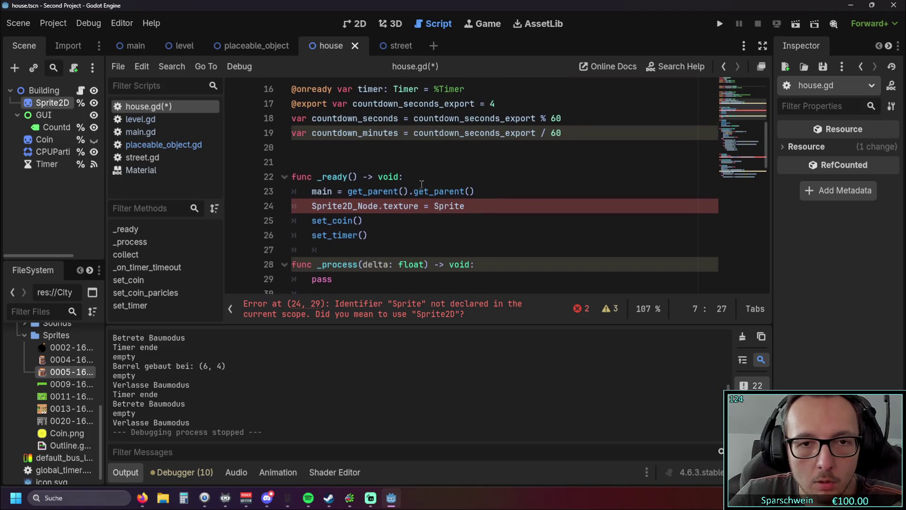
{"action": "double_click", "coordinate": [437, 205]}
{"action": "key", "text": "ctrl+v"}
{"action": "left_click", "coordinate": [437, 222]}
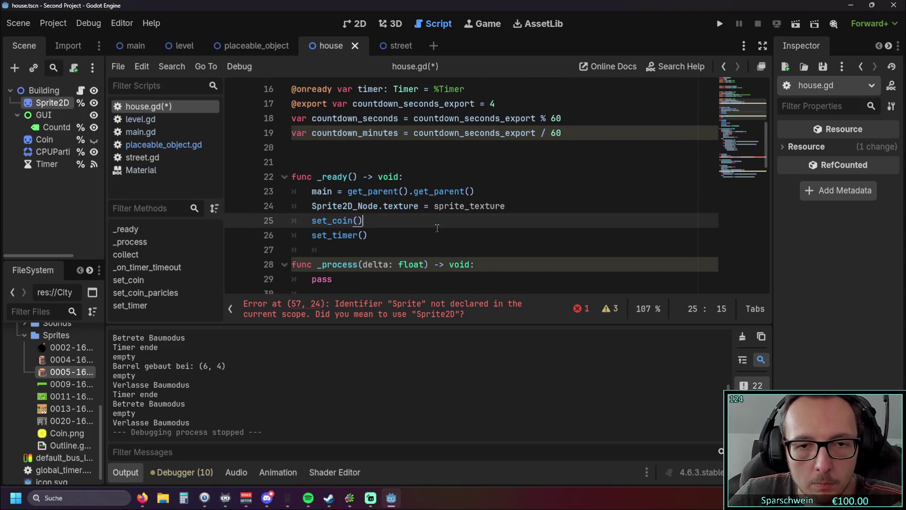
Step: Replace the old Sprite reference on line 57 with sprite_texture
{"action": "scroll", "coordinate": [451, 206], "scroll_direction": "down", "scroll_amount": 1}
{"action": "scroll", "coordinate": [450, 206], "scroll_direction": "down", "scroll_amount": 15}
{"action": "scroll", "coordinate": [553, 174], "scroll_direction": "up", "scroll_amount": 6}
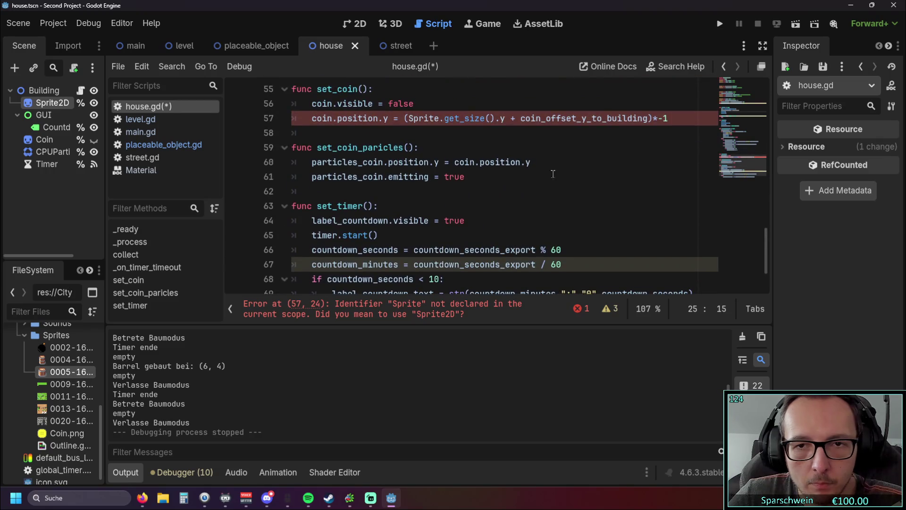
{"action": "double_click", "coordinate": [411, 118]}
{"action": "key", "text": "ctrl+v"}
{"action": "left_click", "coordinate": [457, 148]}
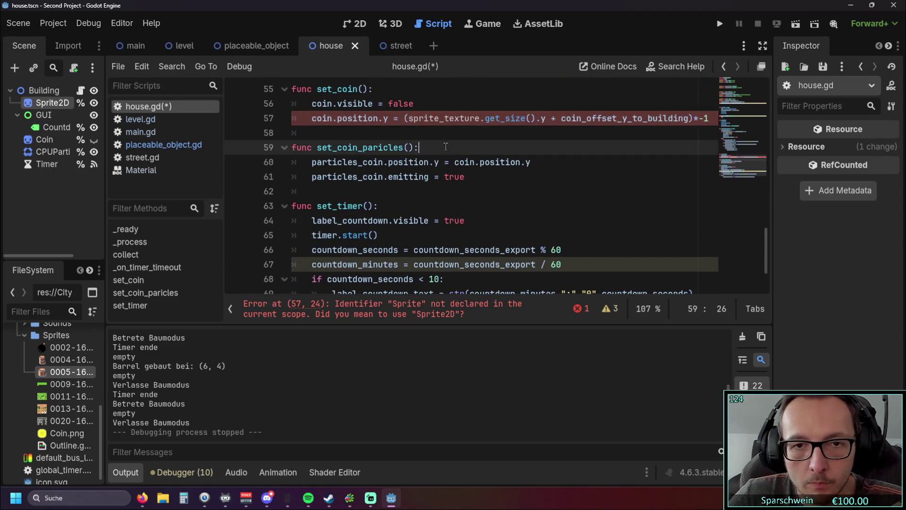
{"action": "scroll", "coordinate": [458, 152], "scroll_direction": "down", "scroll_amount": 2}
{"action": "scroll", "coordinate": [457, 152], "scroll_direction": "up", "scroll_amount": 18}
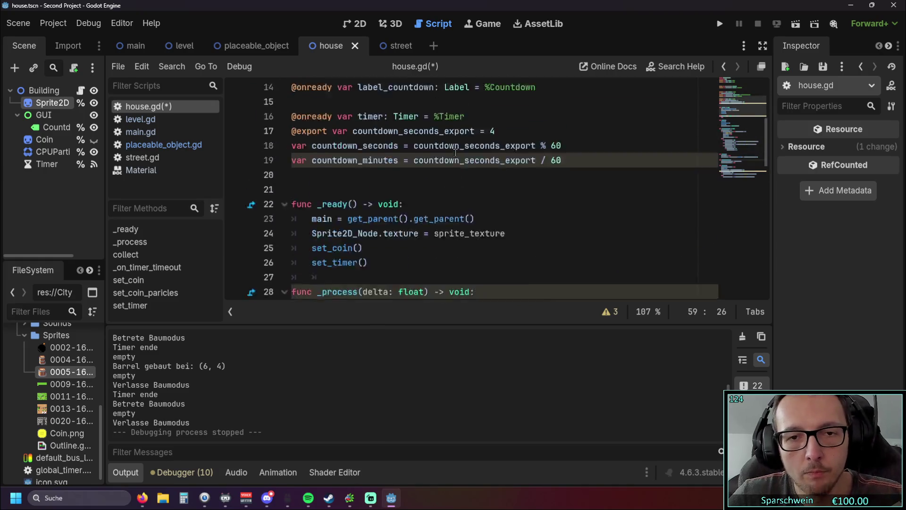
{"action": "left_click", "coordinate": [498, 175]}
{"action": "scroll", "coordinate": [498, 175], "scroll_direction": "up", "scroll_amount": 2}
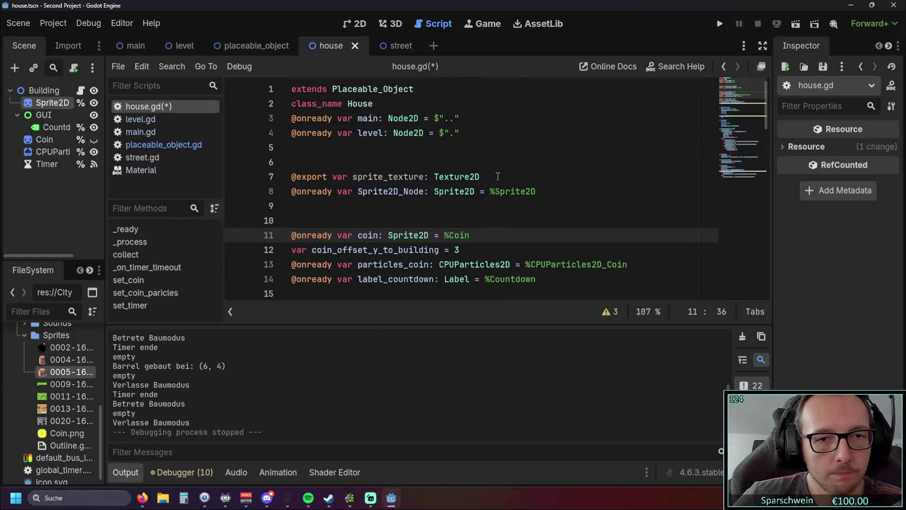
{"action": "left_click", "coordinate": [546, 161]}
{"action": "scroll", "coordinate": [546, 162], "scroll_direction": "down", "scroll_amount": 1}
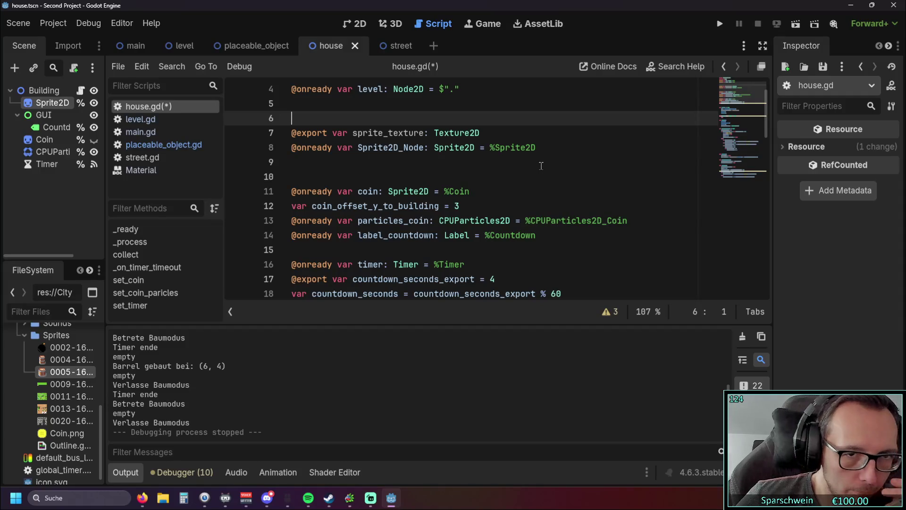
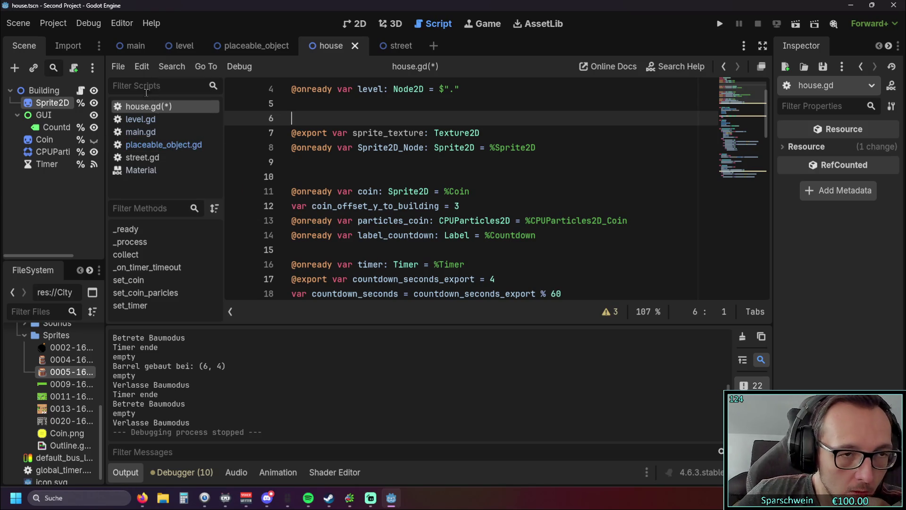
Step: Review the level.gd code, then run the project in a debug game window
{"action": "left_click", "coordinate": [140, 119]}
{"action": "scroll", "coordinate": [439, 183], "scroll_direction": "down", "scroll_amount": 1}
{"action": "scroll", "coordinate": [439, 183], "scroll_direction": "down", "scroll_amount": 20}
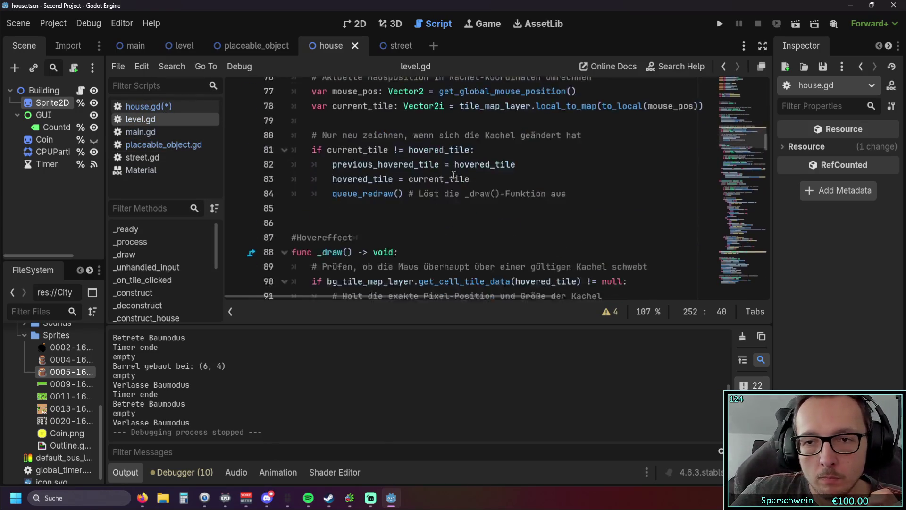
{"action": "scroll", "coordinate": [503, 203], "scroll_direction": "down", "scroll_amount": 20}
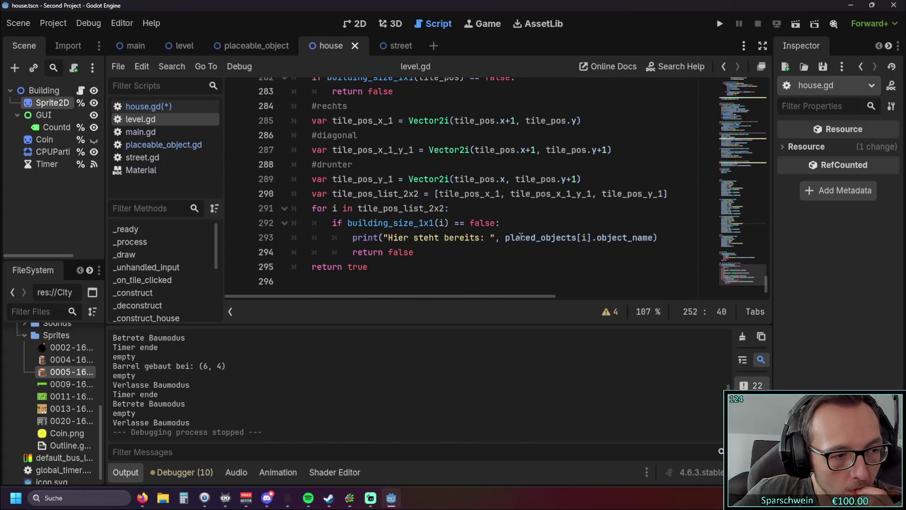
{"action": "scroll", "coordinate": [521, 226], "scroll_direction": "up", "scroll_amount": 19}
{"action": "scroll", "coordinate": [521, 226], "scroll_direction": "up", "scroll_amount": 18}
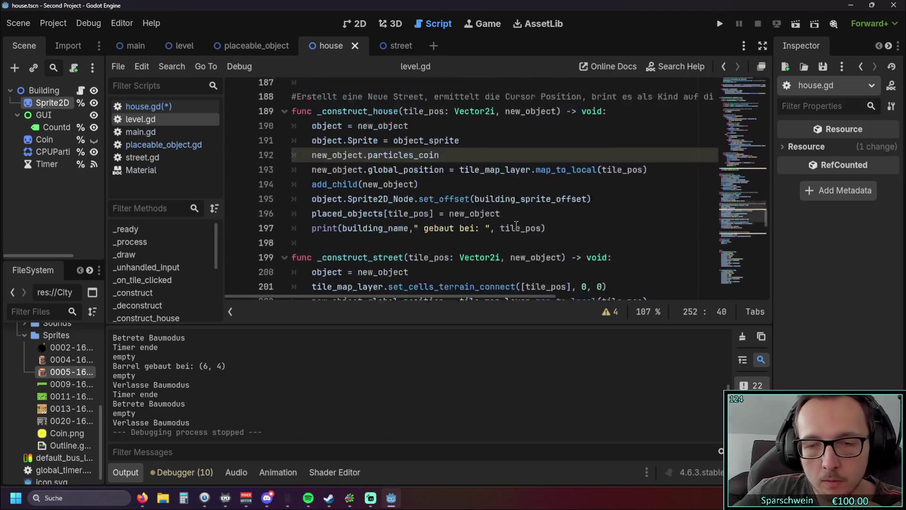
{"action": "left_click_drag", "start_coordinate": [766, 206], "coordinate": [785, 58]}
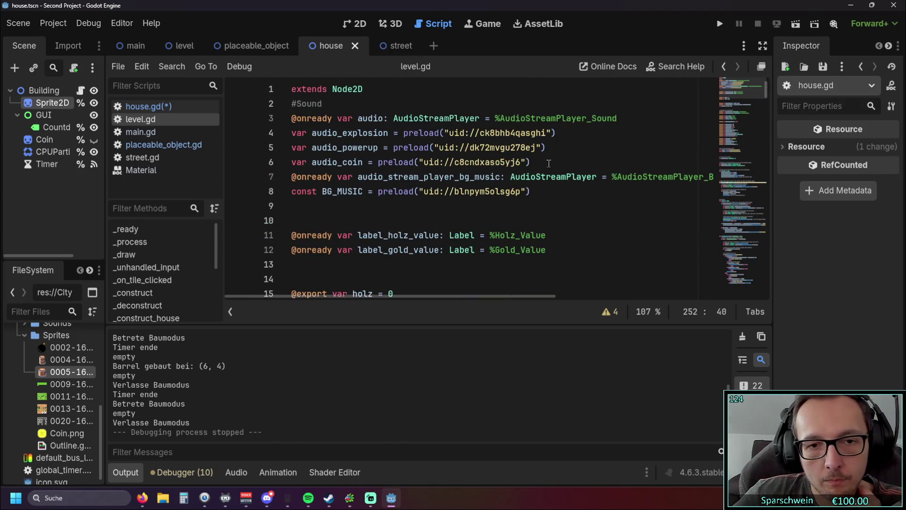
{"action": "scroll", "coordinate": [548, 163], "scroll_direction": "down", "scroll_amount": 5}
{"action": "left_click", "coordinate": [716, 30]}
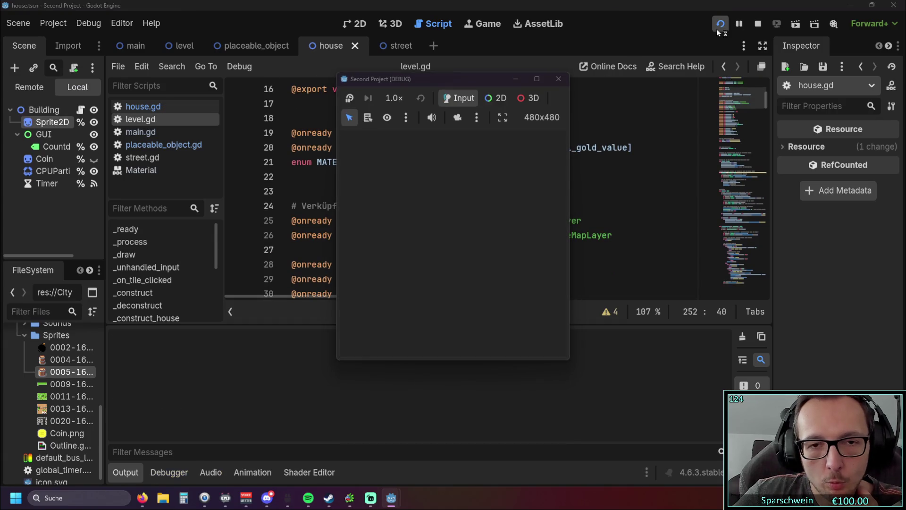
Step: Place a barrel to trigger the crash, then change 'Sprite' to 'sprite_texture' on line 191
{"action": "left_click", "coordinate": [422, 349]}
{"action": "left_click", "coordinate": [455, 254]}
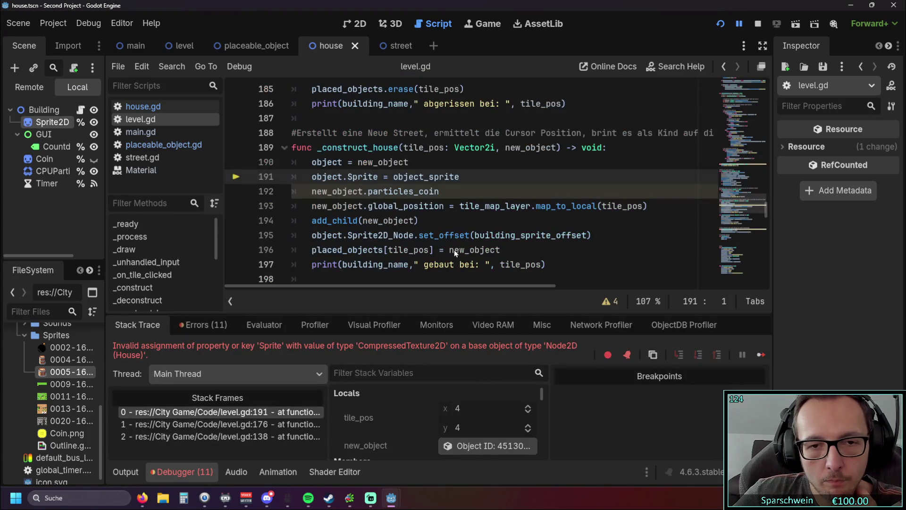
{"action": "left_click", "coordinate": [444, 206]}
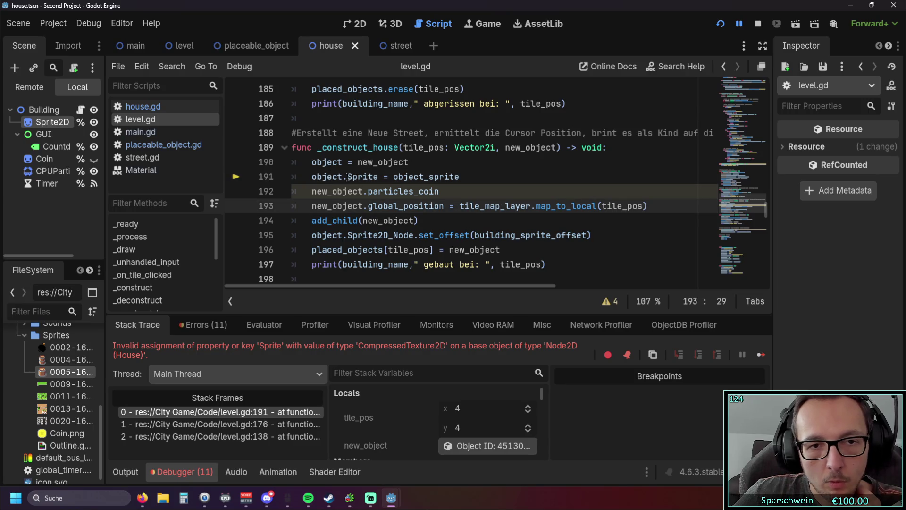
{"action": "left_click_drag", "start_coordinate": [348, 177], "coordinate": [378, 177]}
{"action": "type", "text": "sprite_texture"}
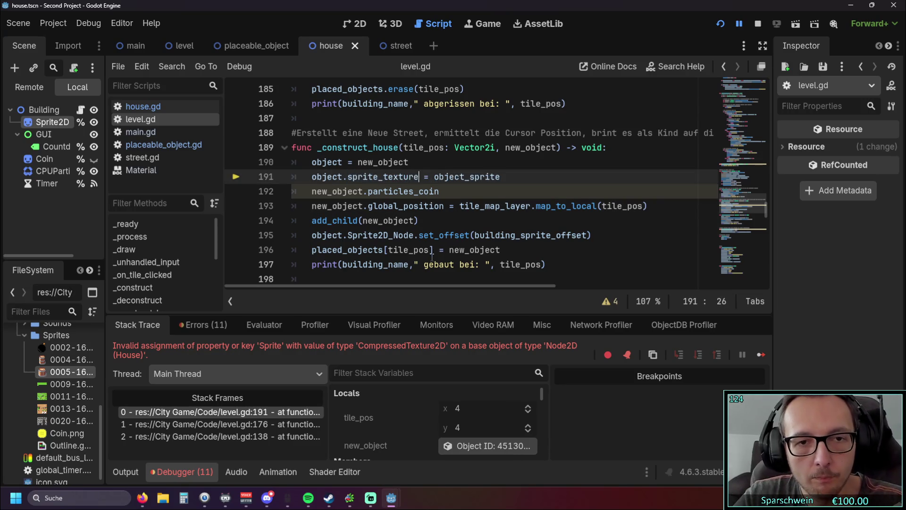
Step: Search level.gd for 'Sprite' and step backward through every match, wrapping round to line 191
{"action": "left_click", "coordinate": [462, 234]}
{"action": "left_click", "coordinate": [456, 222]}
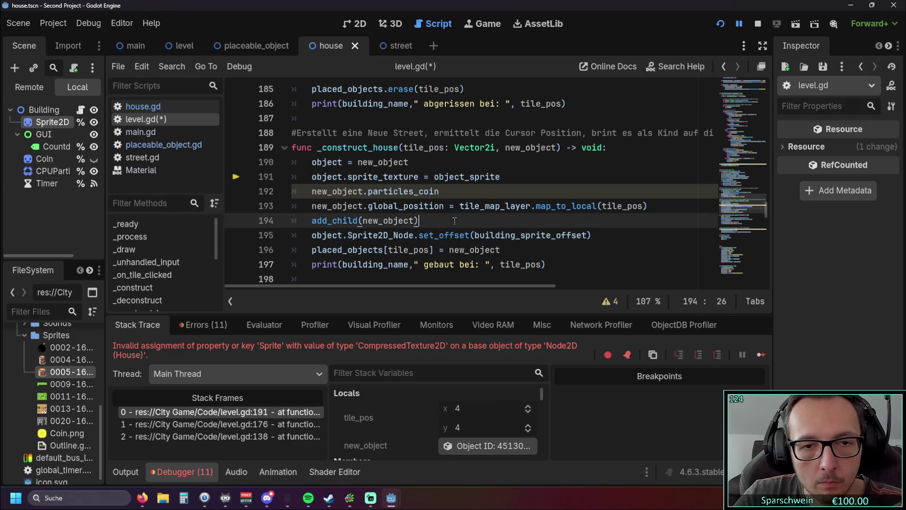
{"action": "key", "text": "ctrl+f"}
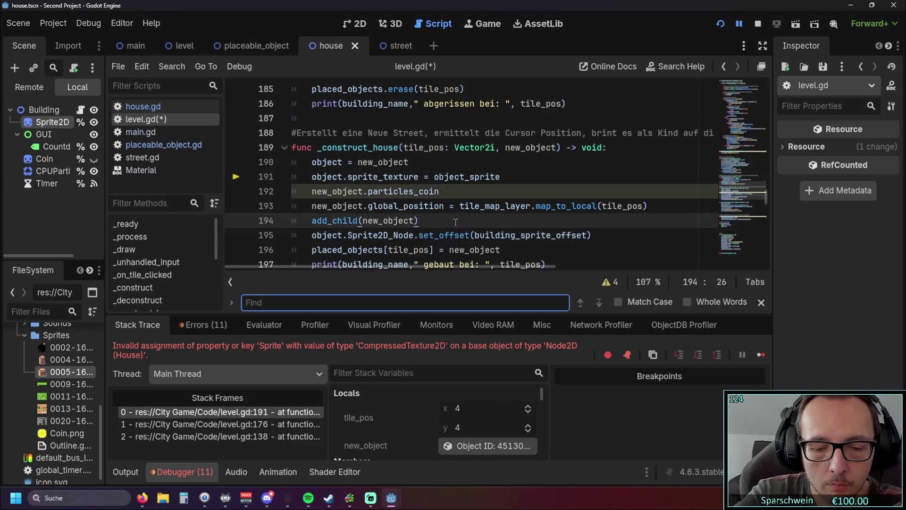
{"action": "type", "text": "Sprite"}
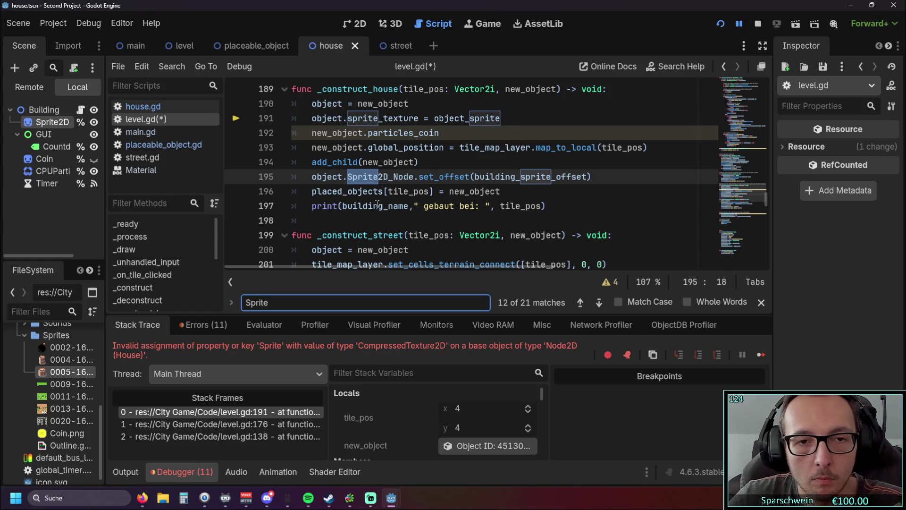
{"action": "left_click", "coordinate": [580, 302]}
{"action": "left_click", "coordinate": [580, 302]}
{"action": "left_click", "coordinate": [580, 303]}
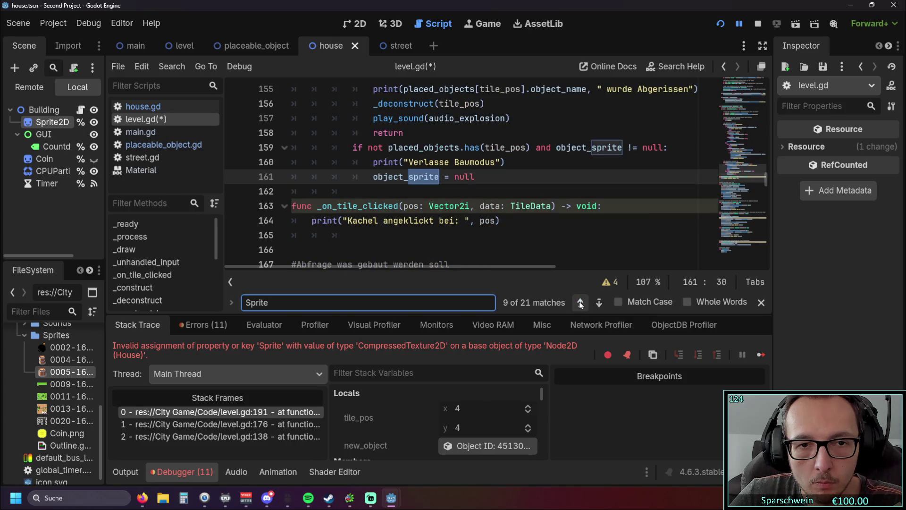
{"action": "left_click", "coordinate": [581, 302]}
{"action": "left_click", "coordinate": [580, 303]}
{"action": "left_click", "coordinate": [580, 302]}
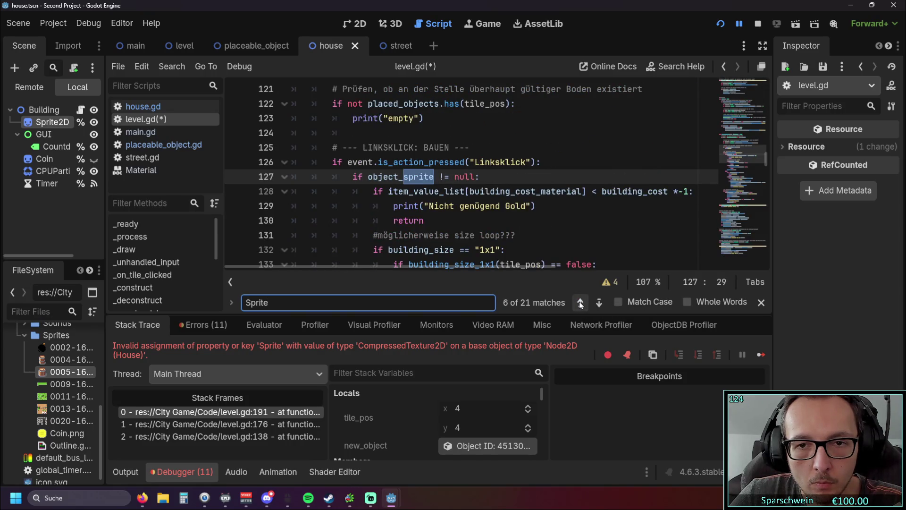
{"action": "left_click", "coordinate": [580, 303]}
{"action": "left_click", "coordinate": [580, 302]}
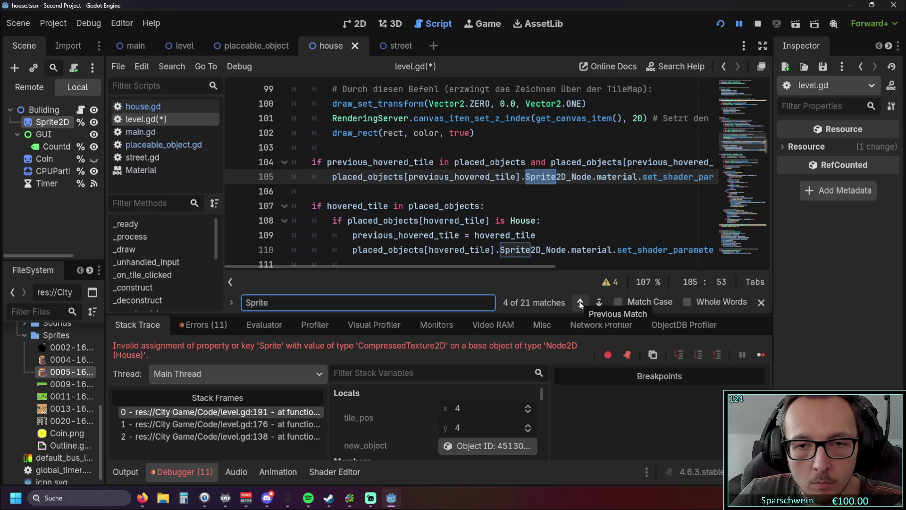
{"action": "left_click", "coordinate": [580, 303]}
{"action": "left_click", "coordinate": [580, 303]}
{"action": "left_click", "coordinate": [580, 303]}
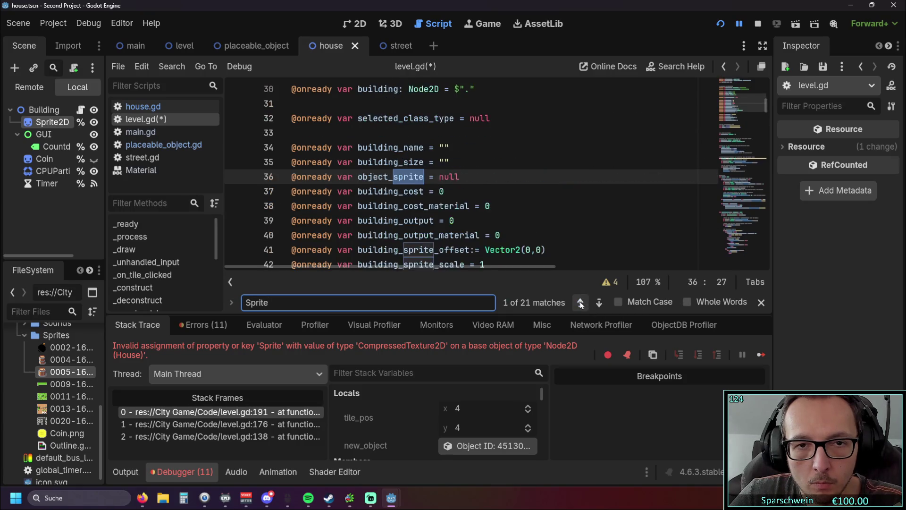
{"action": "left_click", "coordinate": [580, 303]}
{"action": "left_click", "coordinate": [580, 303]}
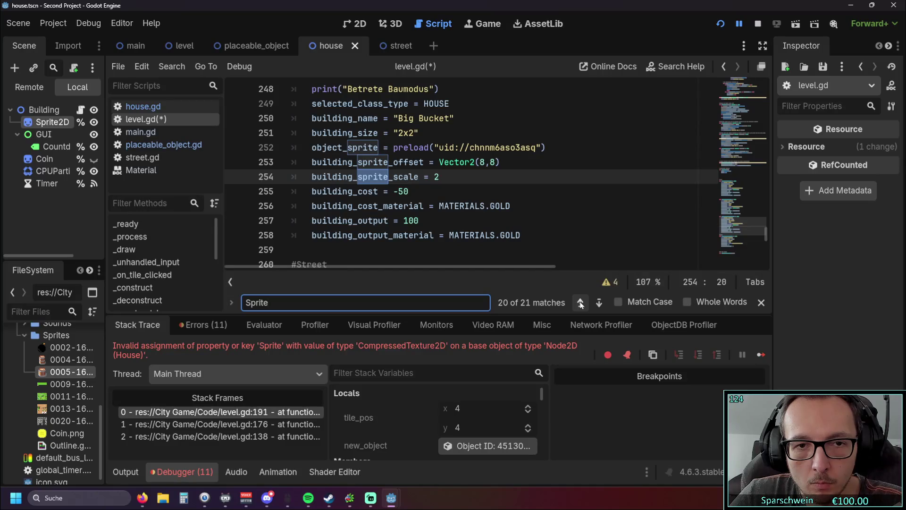
{"action": "left_click", "coordinate": [580, 303]}
{"action": "left_click", "coordinate": [580, 303]}
{"action": "left_click", "coordinate": [580, 302]}
{"action": "left_click", "coordinate": [580, 302]}
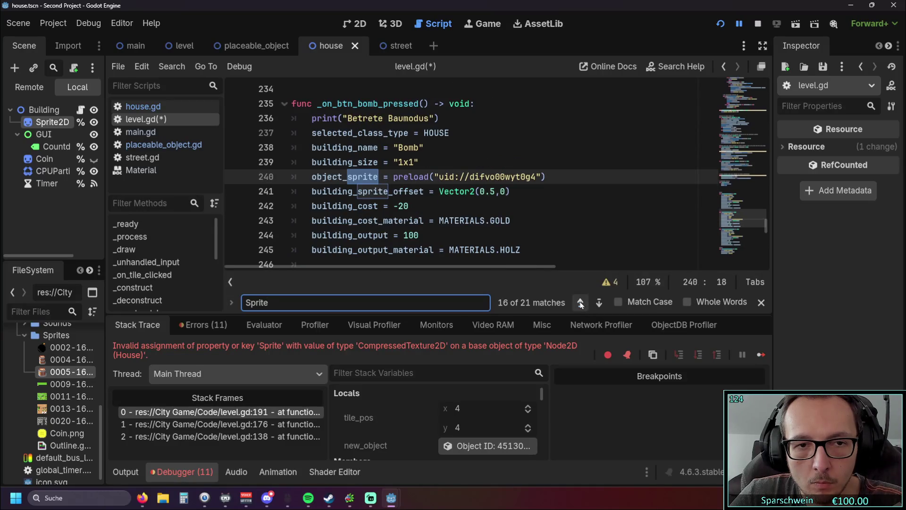
{"action": "left_click", "coordinate": [580, 302]}
{"action": "left_click", "coordinate": [580, 303]}
{"action": "left_click", "coordinate": [580, 302]}
{"action": "left_click", "coordinate": [580, 302]}
{"action": "left_click", "coordinate": [580, 303]}
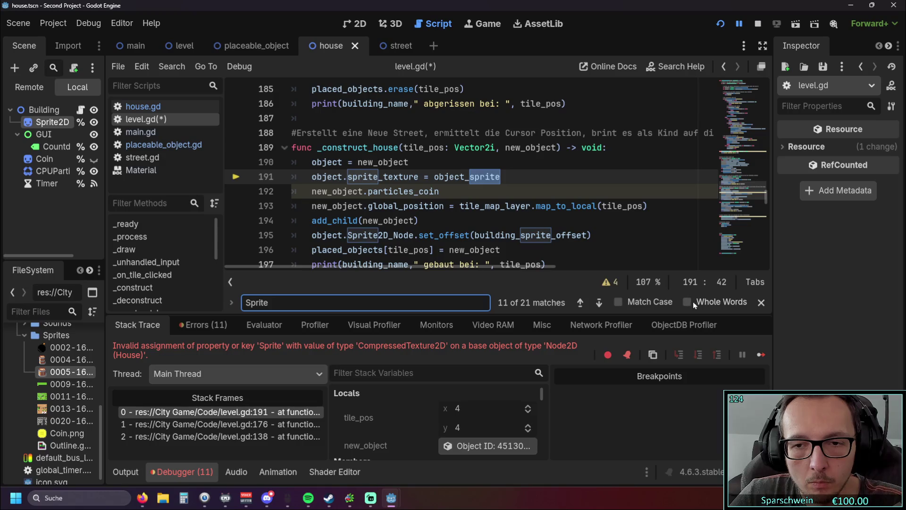
Step: Make the 'Sprite' search case-sensitive, review the capitalised matches, then clear the search term
{"action": "left_click", "coordinate": [630, 302]}
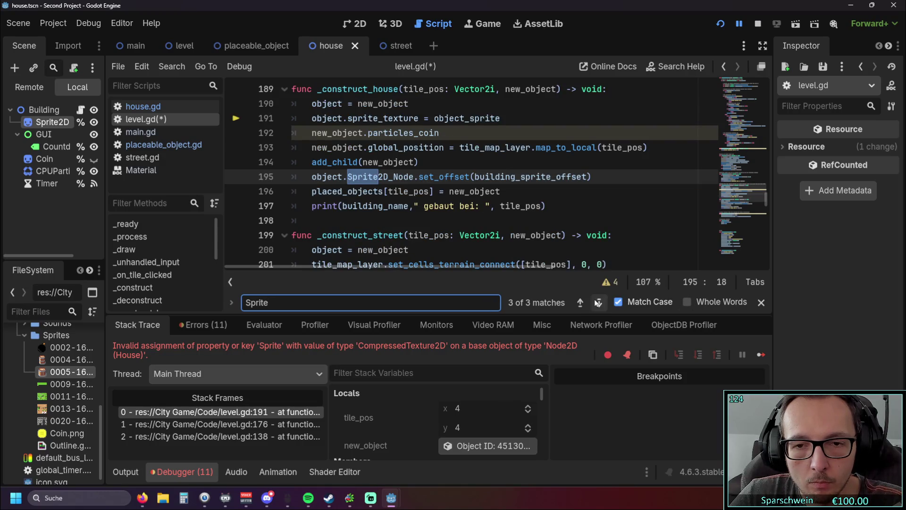
{"action": "left_click", "coordinate": [581, 302]}
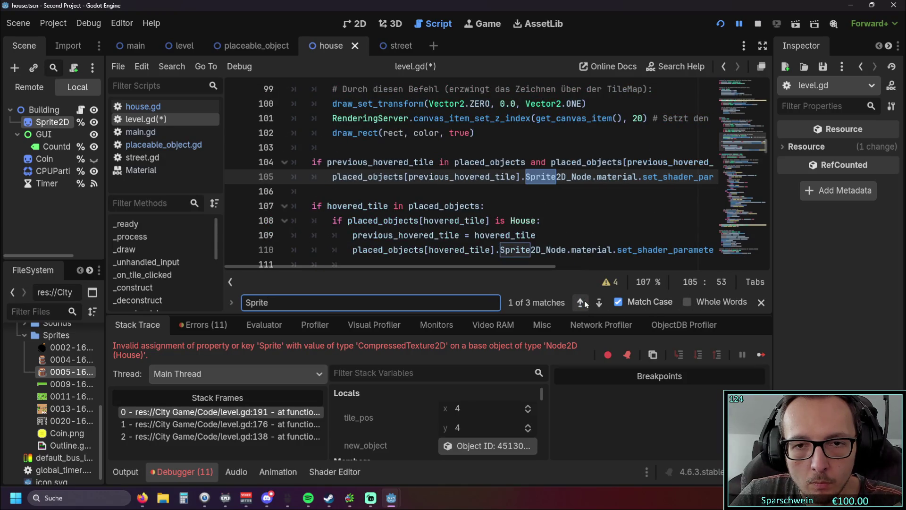
{"action": "left_click", "coordinate": [581, 302]}
{"action": "key", "text": "BackSpace"}
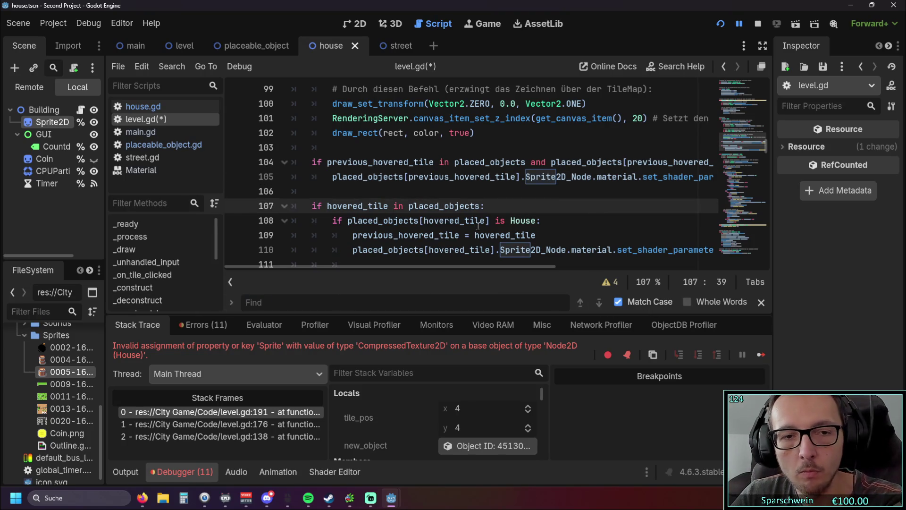
{"action": "left_click", "coordinate": [519, 192]}
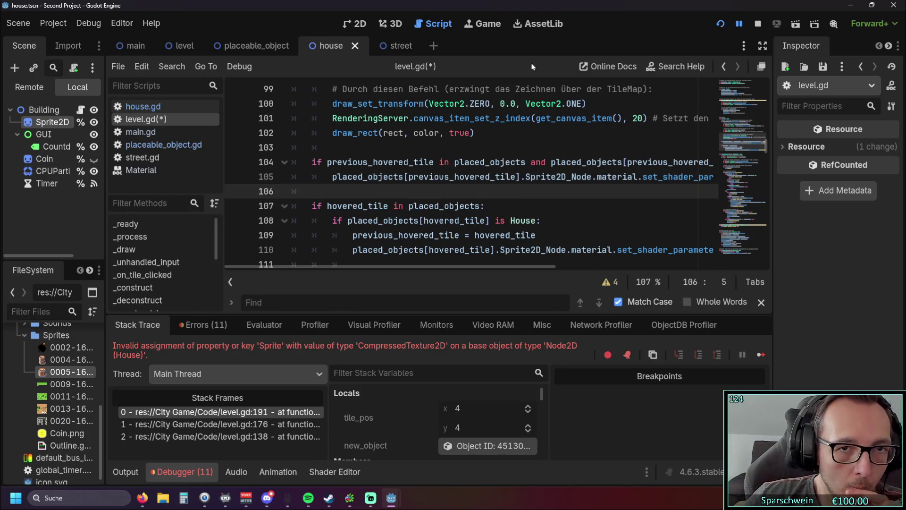
Step: Run the game, place a barrel on tile (4, 3) and collect its coins as gold reaches 215
{"action": "left_click", "coordinate": [721, 24]}
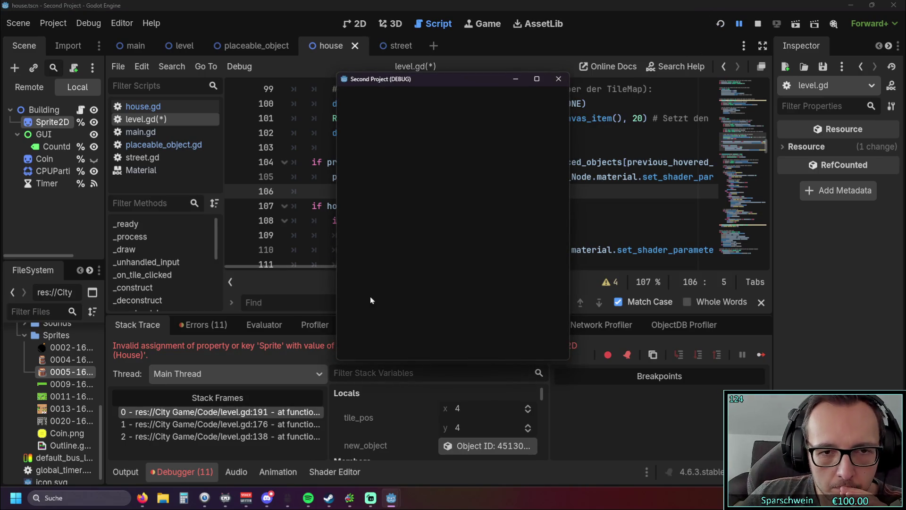
{"action": "left_click", "coordinate": [426, 341]}
{"action": "left_click", "coordinate": [451, 241]}
{"action": "left_click", "coordinate": [450, 242]}
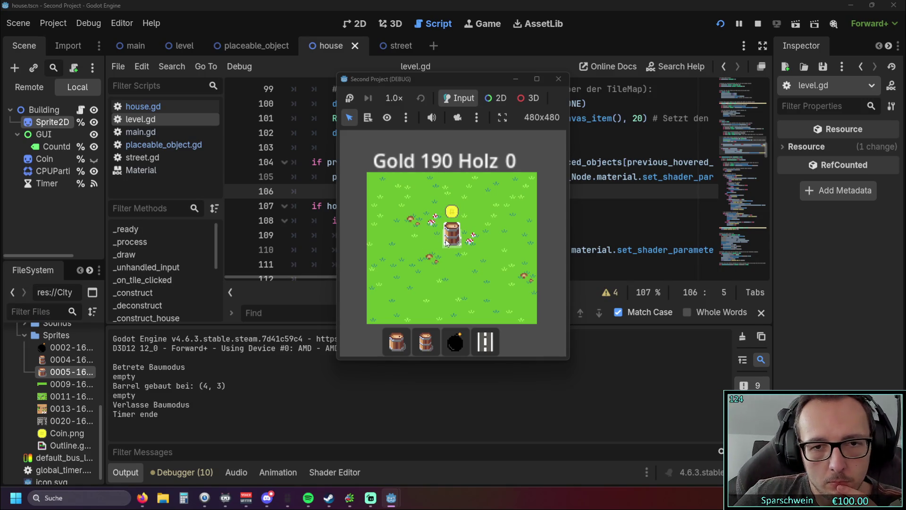
{"action": "left_click", "coordinate": [448, 243]}
{"action": "left_click", "coordinate": [414, 258]}
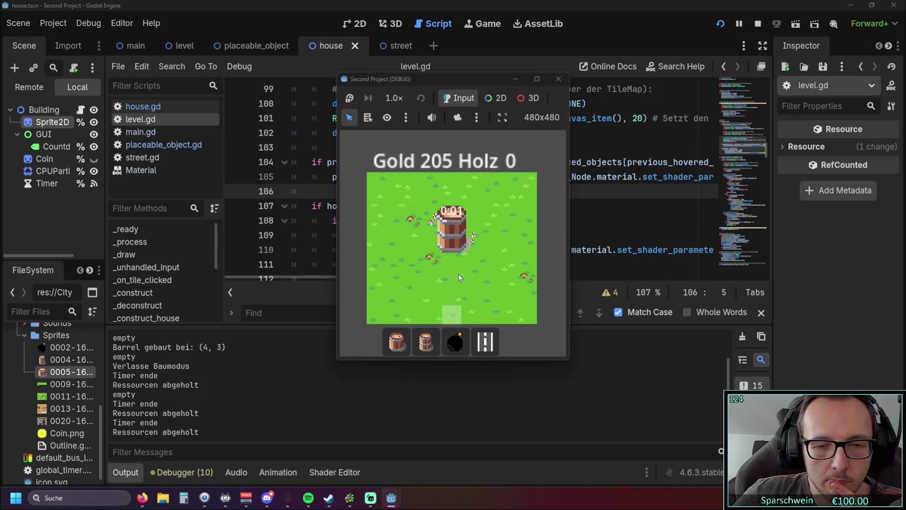
{"action": "left_click", "coordinate": [455, 245]}
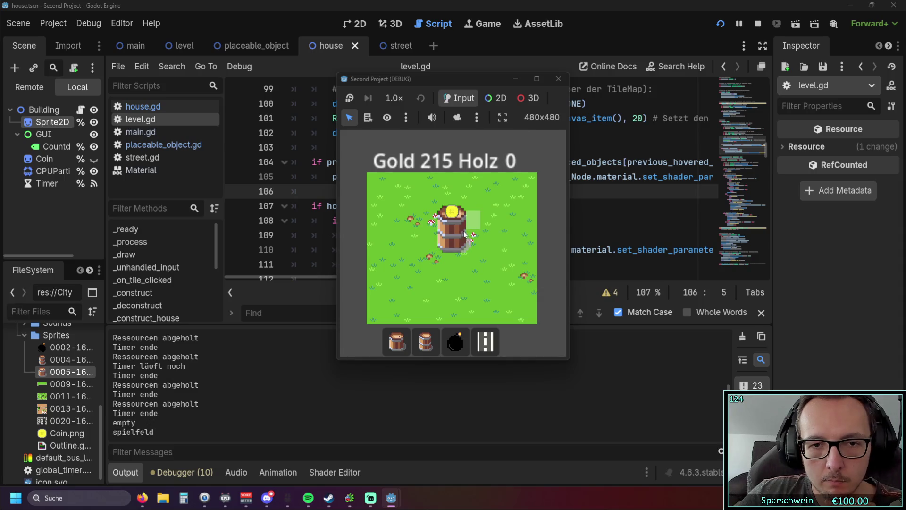
Step: Stop the game and switch via the placeable_object scene to the street scene
{"action": "key", "text": "F8"}
{"action": "left_click", "coordinate": [251, 45]}
{"action": "left_click", "coordinate": [384, 46]}
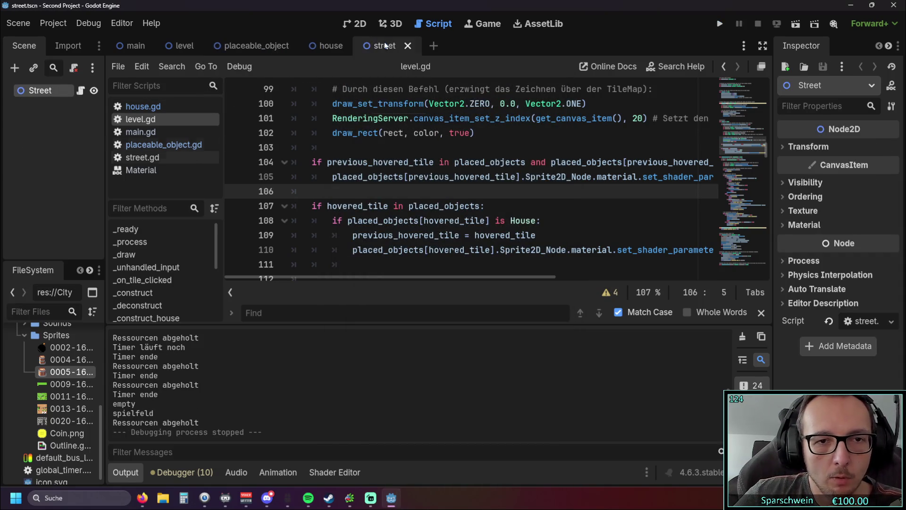
Step: Switch to the house scene, show the Building node's properties and close the code search bar
{"action": "left_click", "coordinate": [320, 45]}
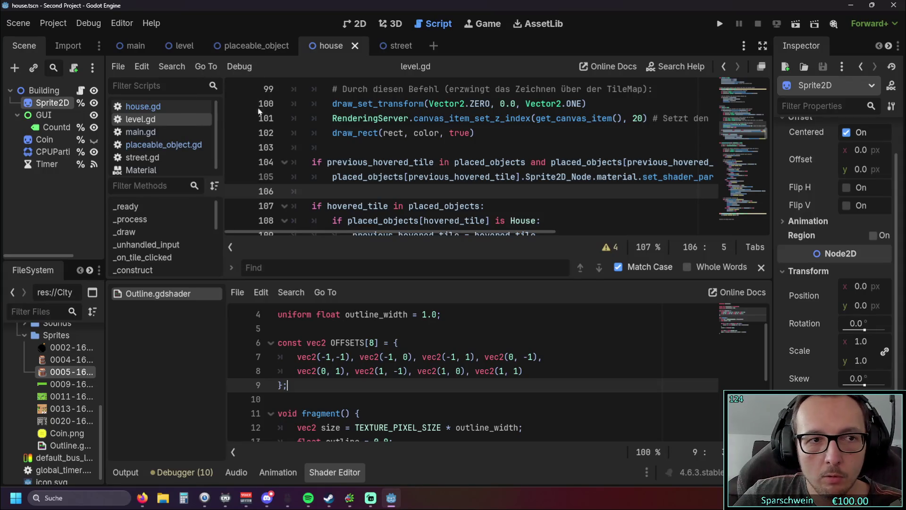
{"action": "left_click", "coordinate": [47, 90]}
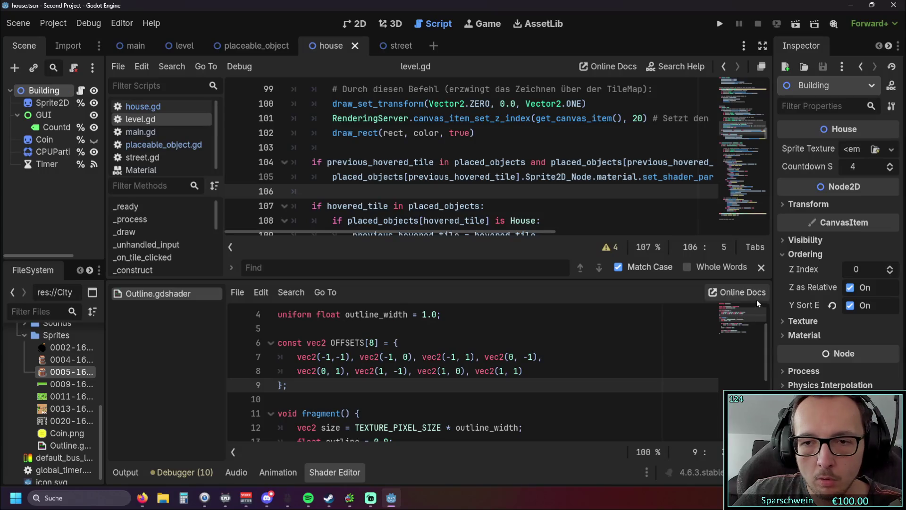
{"action": "left_click", "coordinate": [761, 268]}
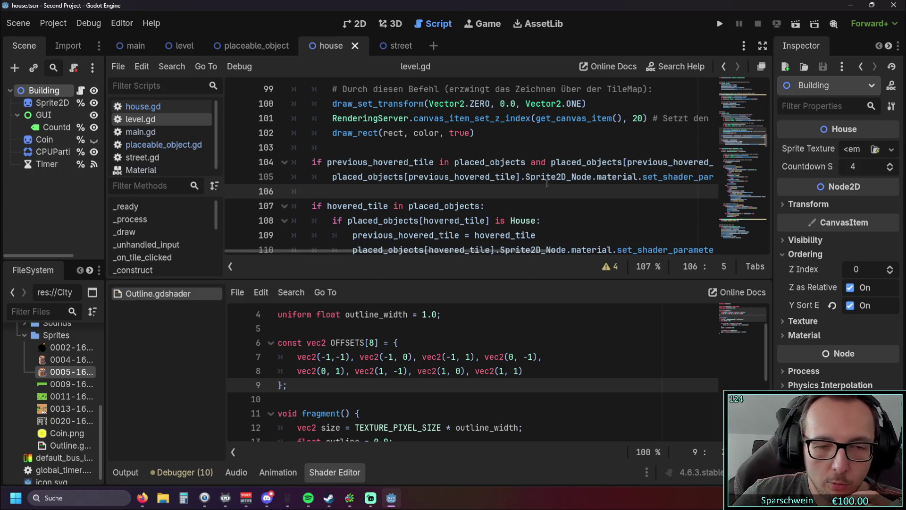
Step: Scroll through level.gd to read its variable declarations
{"action": "scroll", "coordinate": [515, 198], "scroll_direction": "down", "scroll_amount": 5}
{"action": "scroll", "coordinate": [515, 197], "scroll_direction": "up", "scroll_amount": 20}
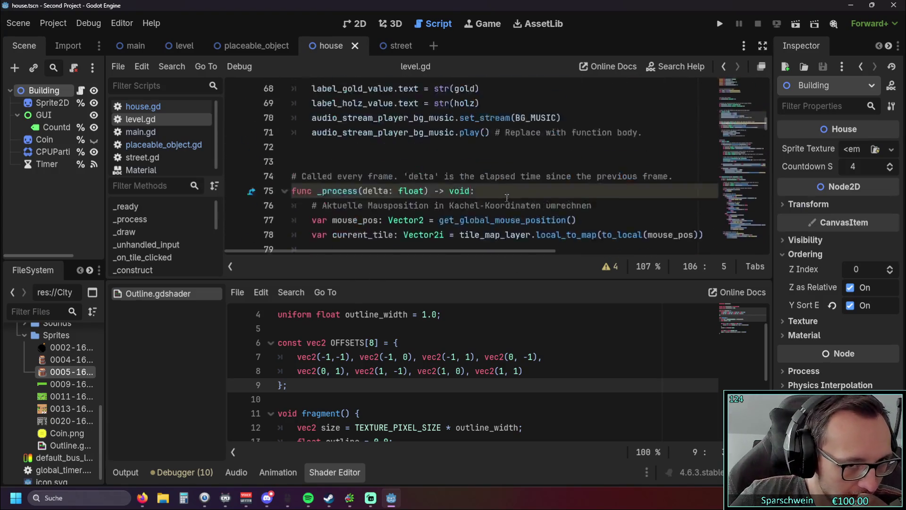
{"action": "scroll", "coordinate": [505, 198], "scroll_direction": "up", "scroll_amount": 9}
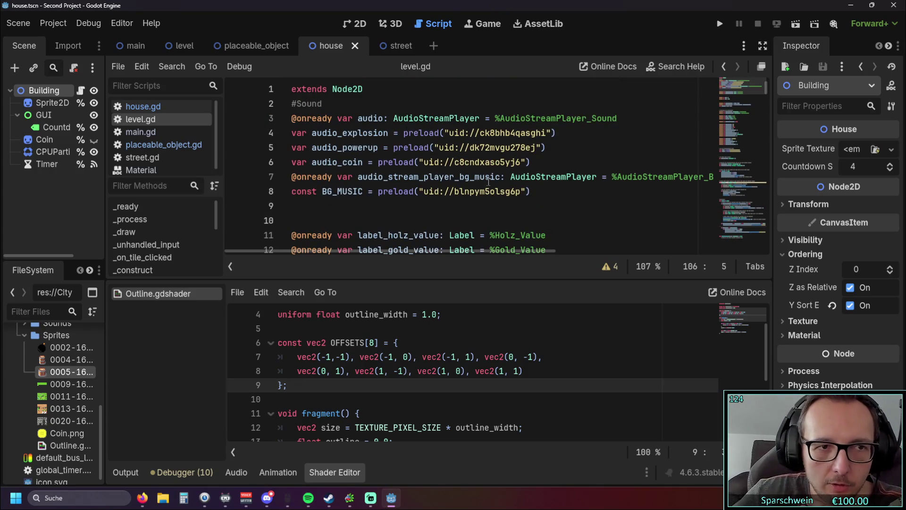
{"action": "scroll", "coordinate": [483, 189], "scroll_direction": "down", "scroll_amount": 2}
{"action": "scroll", "coordinate": [484, 189], "scroll_direction": "up", "scroll_amount": 2}
{"action": "scroll", "coordinate": [486, 190], "scroll_direction": "down", "scroll_amount": 4}
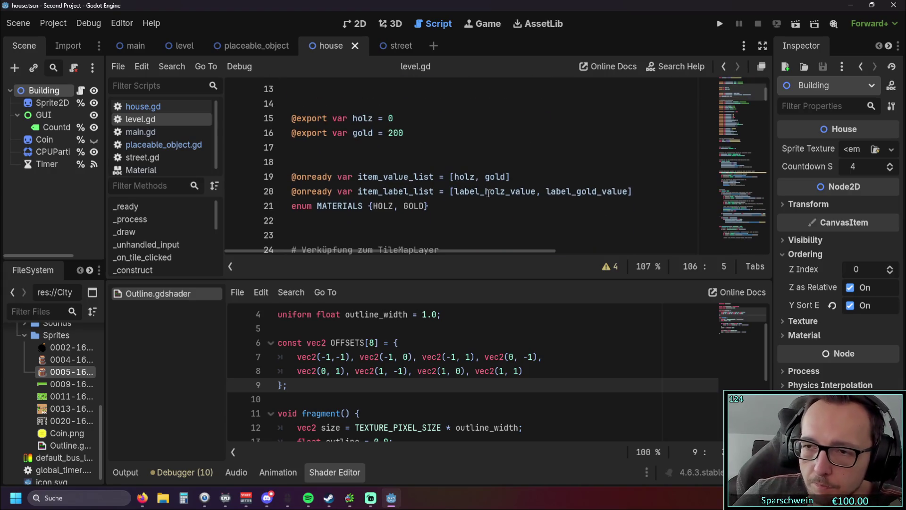
{"action": "scroll", "coordinate": [486, 190], "scroll_direction": "down", "scroll_amount": 3}
{"action": "scroll", "coordinate": [486, 192], "scroll_direction": "up", "scroll_amount": 5}
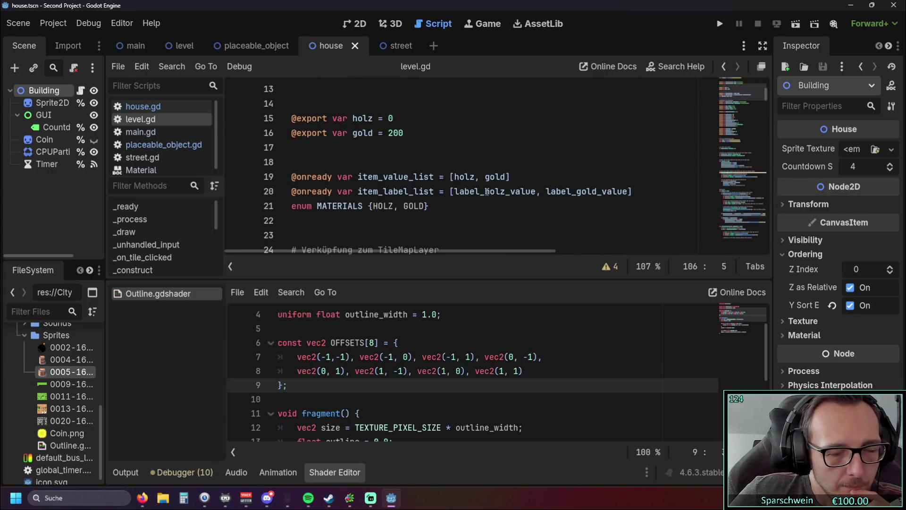
{"action": "scroll", "coordinate": [487, 192], "scroll_direction": "up", "scroll_amount": 4}
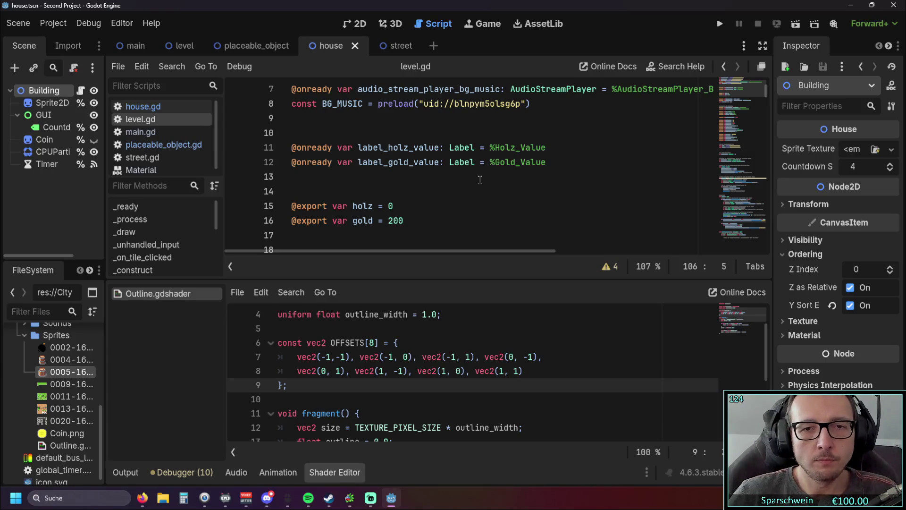
{"action": "scroll", "coordinate": [472, 186], "scroll_direction": "down", "scroll_amount": 3}
{"action": "scroll", "coordinate": [468, 184], "scroll_direction": "down", "scroll_amount": 1}
{"action": "scroll", "coordinate": [468, 184], "scroll_direction": "up", "scroll_amount": 6}
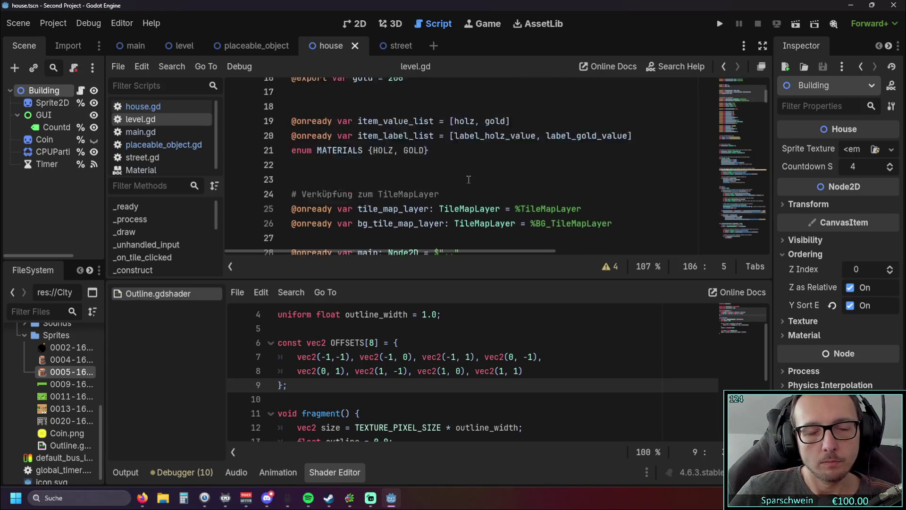
{"action": "scroll", "coordinate": [468, 179], "scroll_direction": "down", "scroll_amount": 6}
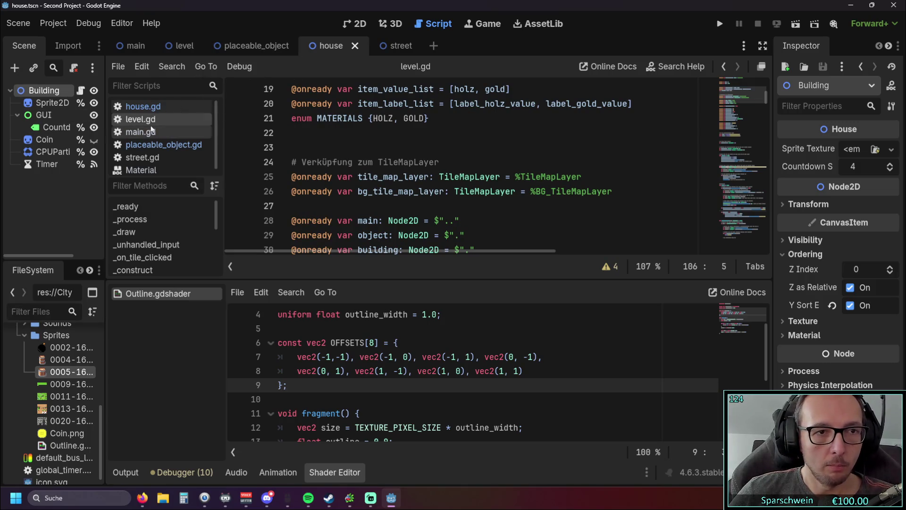
Step: Remove line 35 'Sprite2D_Node.scale = Vector2(2.0,2.0)' from collect() in house.gd, then go to the level scene
{"action": "left_click", "coordinate": [142, 106]}
{"action": "scroll", "coordinate": [396, 152], "scroll_direction": "down", "scroll_amount": 3}
{"action": "scroll", "coordinate": [396, 152], "scroll_direction": "down", "scroll_amount": 4}
{"action": "scroll", "coordinate": [397, 152], "scroll_direction": "up", "scroll_amount": 1}
{"action": "scroll", "coordinate": [515, 140], "scroll_direction": "down", "scroll_amount": 4}
{"action": "mouse_move", "coordinate": [515, 144]}
{"action": "left_mouse_down"}
{"action": "mouse_move", "coordinate": [180, 137]}
{"action": "mouse_move", "coordinate": [189, 147]}
{"action": "left_mouse_up"}
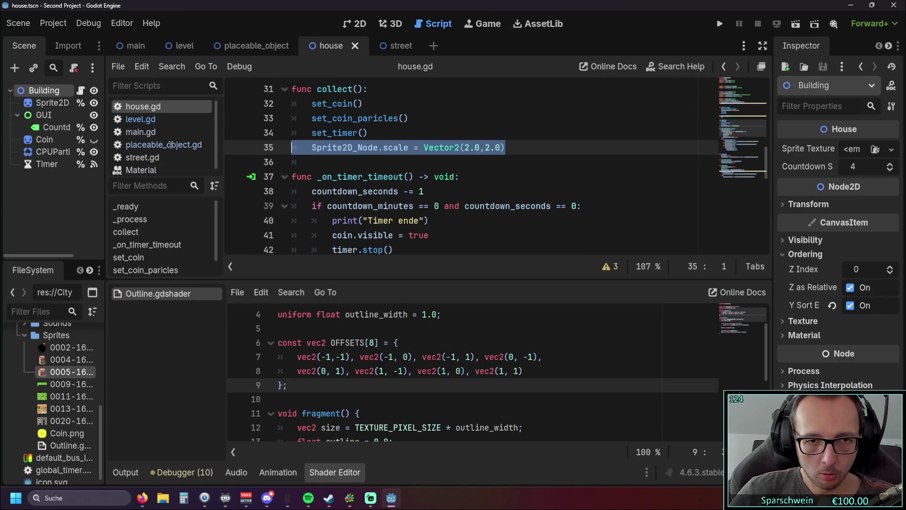
{"action": "key", "text": "ctrl+x"}
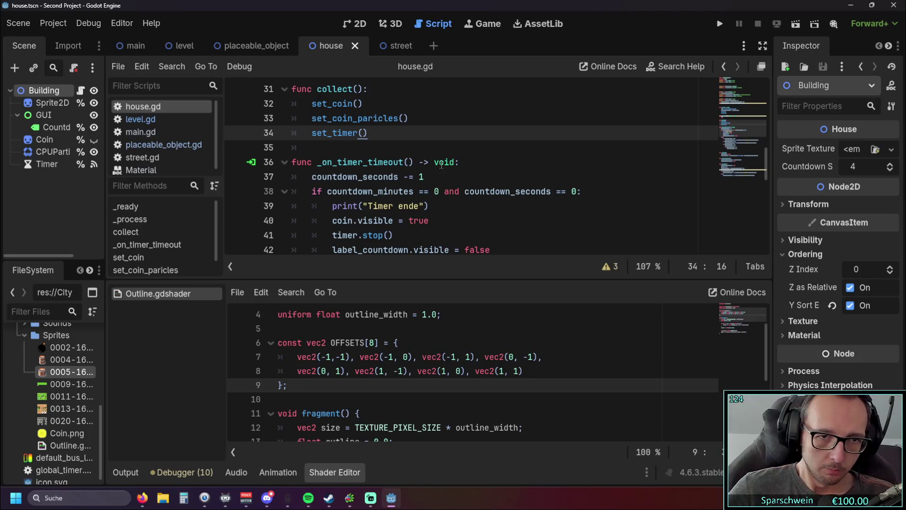
{"action": "key", "text": "Tab"}
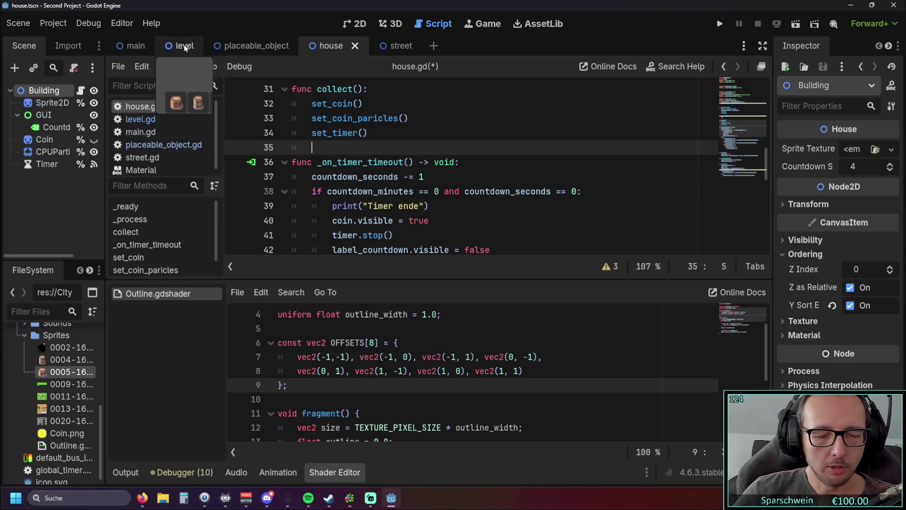
{"action": "left_click", "coordinate": [187, 47]}
{"action": "scroll", "coordinate": [361, 131], "scroll_direction": "down", "scroll_amount": 4}
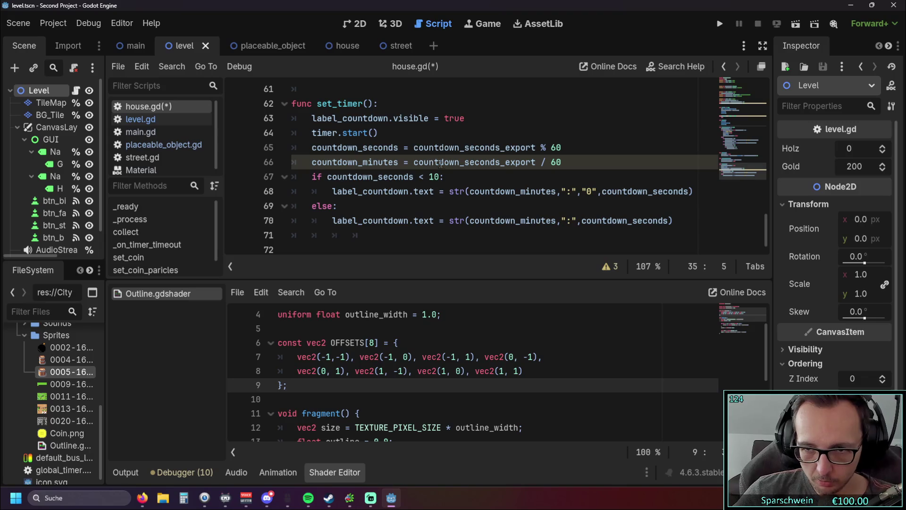
Step: Return to the house scene and delete the 'building_sprite_scale = 1' declaration in level.gd
{"action": "left_click", "coordinate": [344, 47]}
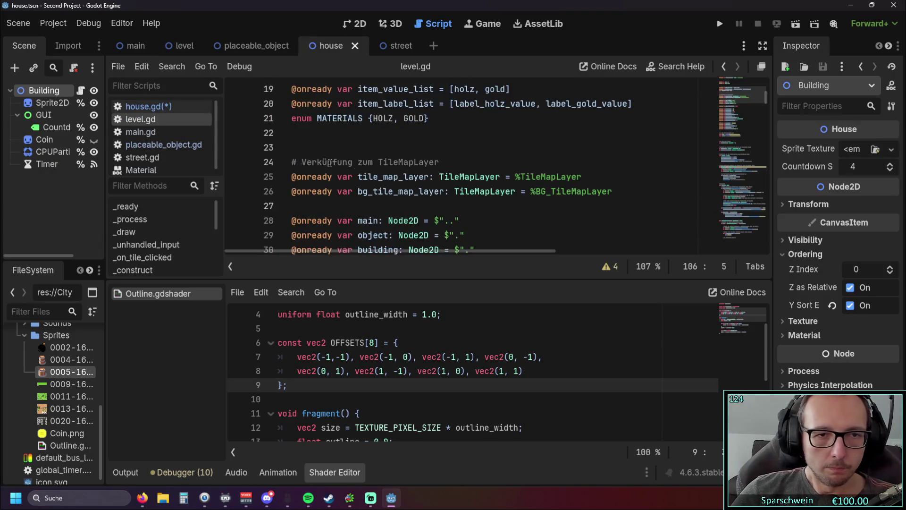
{"action": "scroll", "coordinate": [443, 173], "scroll_direction": "down", "scroll_amount": 20}
{"action": "scroll", "coordinate": [443, 173], "scroll_direction": "down", "scroll_amount": 20}
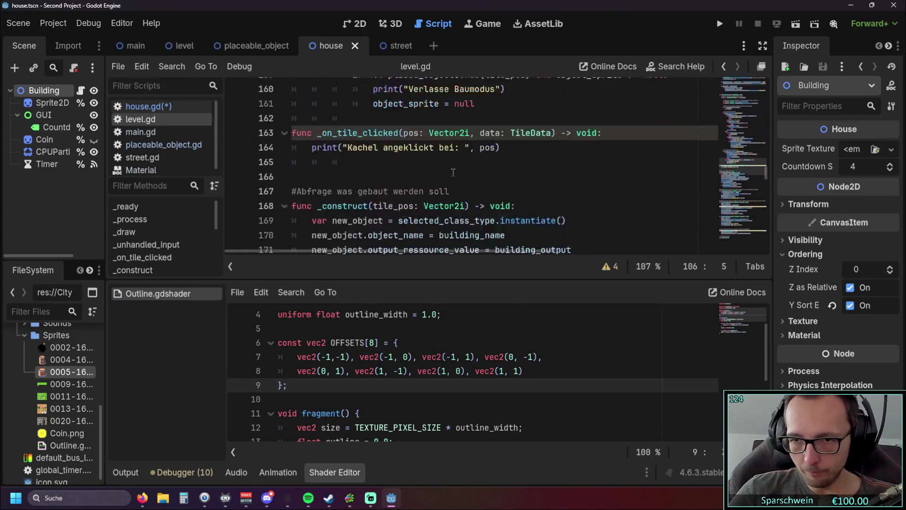
{"action": "scroll", "coordinate": [755, 170], "scroll_direction": "up", "scroll_amount": 5}
{"action": "left_click_drag", "start_coordinate": [765, 168], "coordinate": [777, 80]}
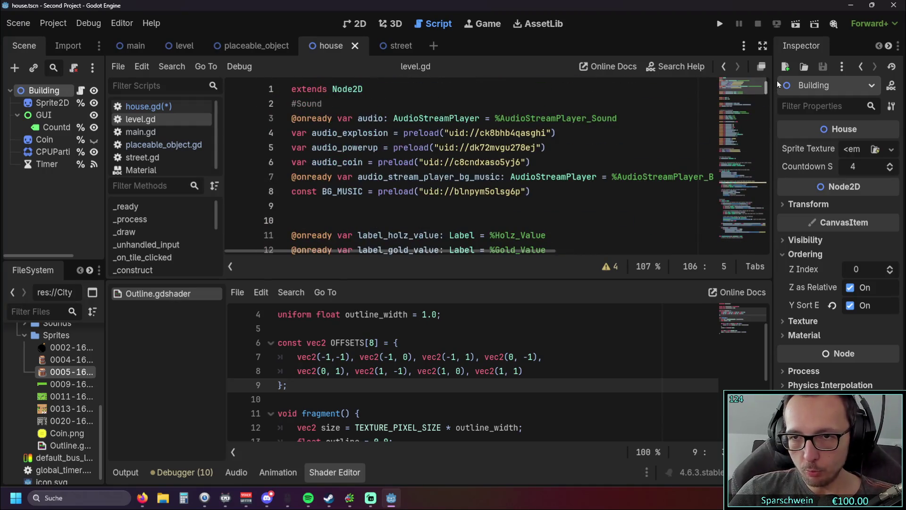
{"action": "scroll", "coordinate": [575, 143], "scroll_direction": "down", "scroll_amount": 5}
{"action": "scroll", "coordinate": [575, 144], "scroll_direction": "down", "scroll_amount": 6}
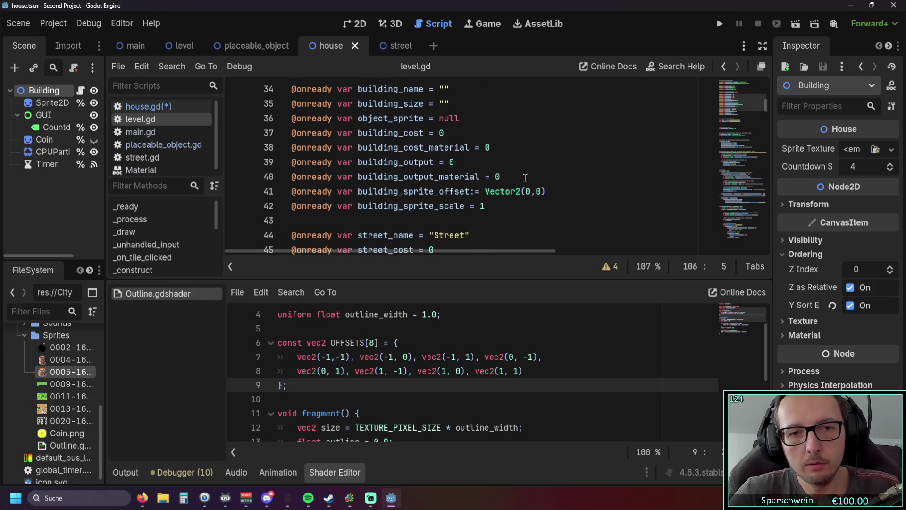
{"action": "mouse_move", "coordinate": [504, 214]}
{"action": "left_mouse_down"}
{"action": "mouse_move", "coordinate": [293, 198]}
{"action": "mouse_move", "coordinate": [289, 207]}
{"action": "left_mouse_up"}
{"action": "key", "text": "BackSpace"}
{"action": "key", "text": "BackSpace"}
Step: Delete 'building_sprite_scale = 2' and its empty line from _on_btn_big_bucket_pressed
{"action": "left_click", "coordinate": [616, 164]}
{"action": "left_click_drag", "start_coordinate": [763, 106], "coordinate": [760, 217]}
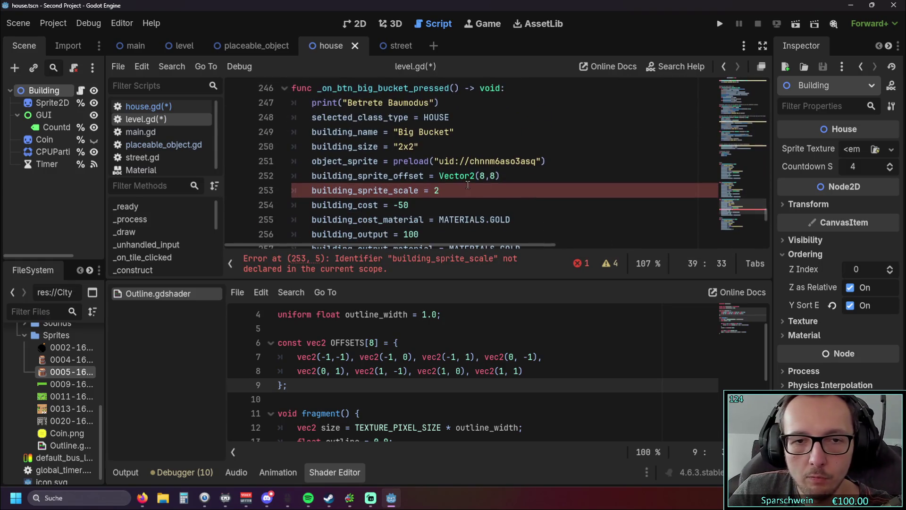
{"action": "triple_click", "coordinate": [467, 190]}
{"action": "key", "text": "BackSpace"}
{"action": "key", "text": "BackSpace"}
{"action": "left_click", "coordinate": [498, 199]}
{"action": "scroll", "coordinate": [504, 199], "scroll_direction": "down", "scroll_amount": 1}
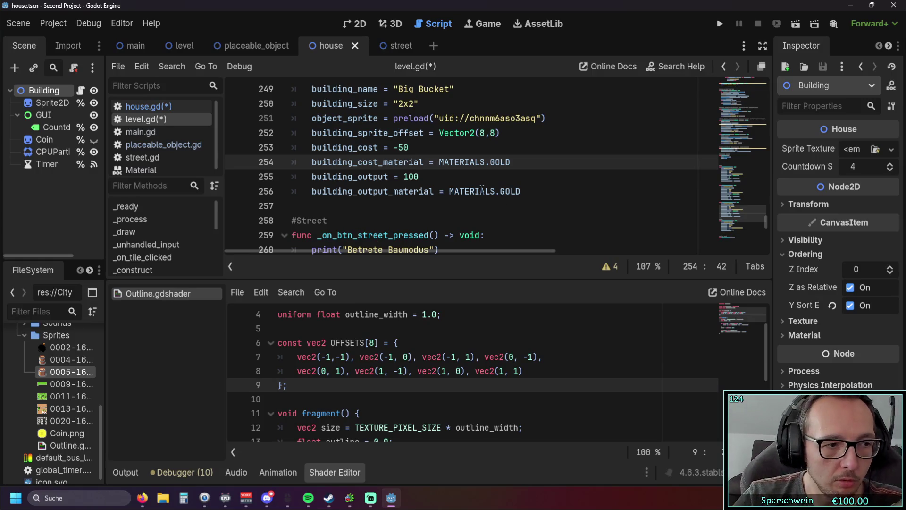
{"action": "scroll", "coordinate": [424, 175], "scroll_direction": "down", "scroll_amount": 5}
{"action": "scroll", "coordinate": [424, 174], "scroll_direction": "down", "scroll_amount": 4}
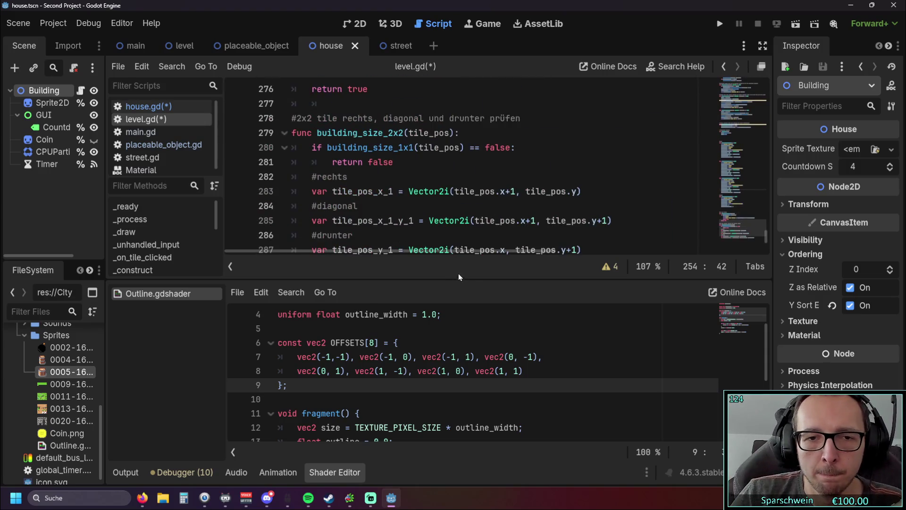
{"action": "mouse_move", "coordinate": [446, 278]}
{"action": "left_mouse_down"}
{"action": "mouse_move", "coordinate": [451, 192]}
{"action": "mouse_move", "coordinate": [451, 279]}
{"action": "left_mouse_up"}
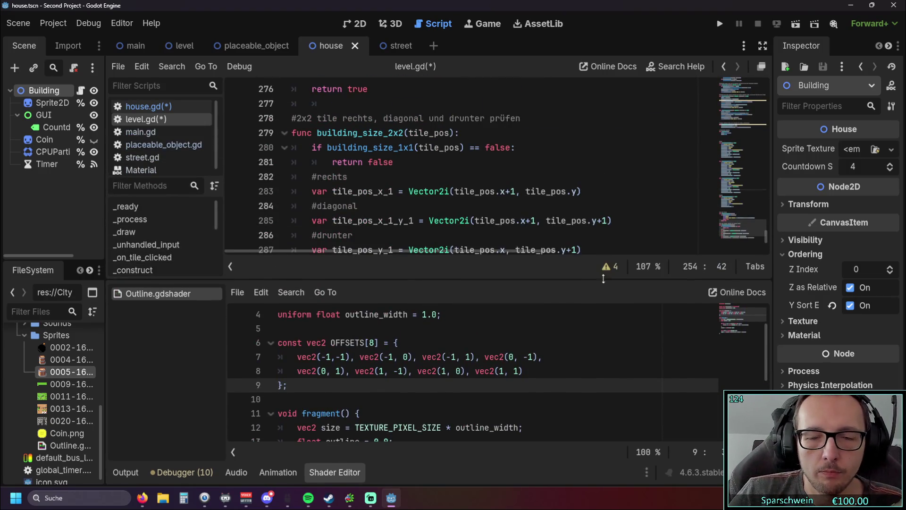
{"action": "left_click", "coordinate": [205, 474]}
{"action": "left_click", "coordinate": [137, 474]}
{"action": "left_click", "coordinate": [236, 472]}
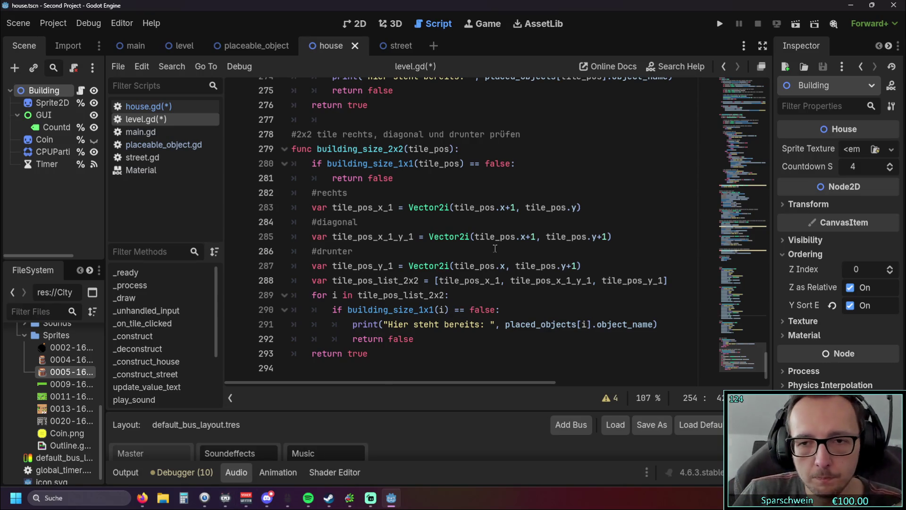
{"action": "scroll", "coordinate": [498, 248], "scroll_direction": "up", "scroll_amount": 7}
{"action": "scroll", "coordinate": [498, 247], "scroll_direction": "up", "scroll_amount": 18}
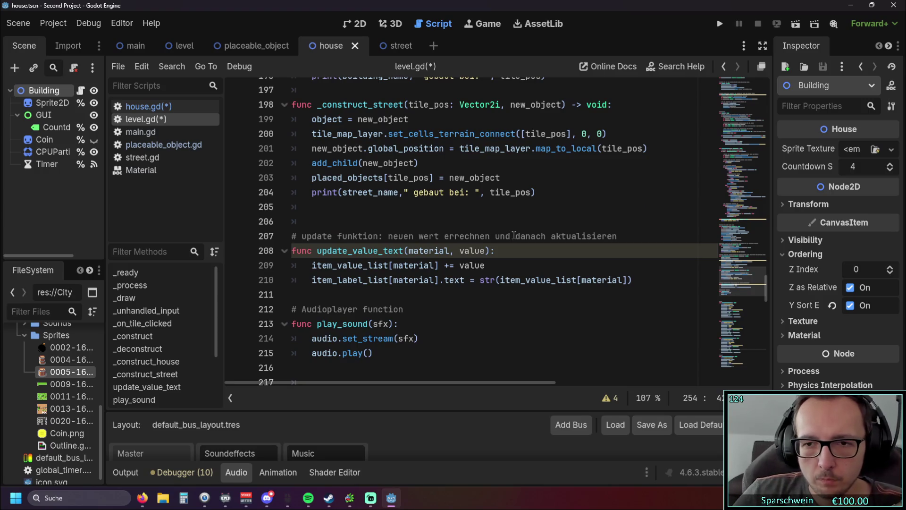
{"action": "scroll", "coordinate": [512, 225], "scroll_direction": "down", "scroll_amount": 1}
{"action": "scroll", "coordinate": [513, 224], "scroll_direction": "up", "scroll_amount": 1}
{"action": "scroll", "coordinate": [513, 224], "scroll_direction": "down", "scroll_amount": 1}
{"action": "mouse_move", "coordinate": [374, 309]}
{"action": "left_mouse_down"}
{"action": "mouse_move", "coordinate": [338, 280]}
{"action": "mouse_move", "coordinate": [511, 339]}
{"action": "left_mouse_up"}
{"action": "scroll", "coordinate": [466, 293], "scroll_direction": "down", "scroll_amount": 4}
{"action": "scroll", "coordinate": [451, 244], "scroll_direction": "down", "scroll_amount": 9}
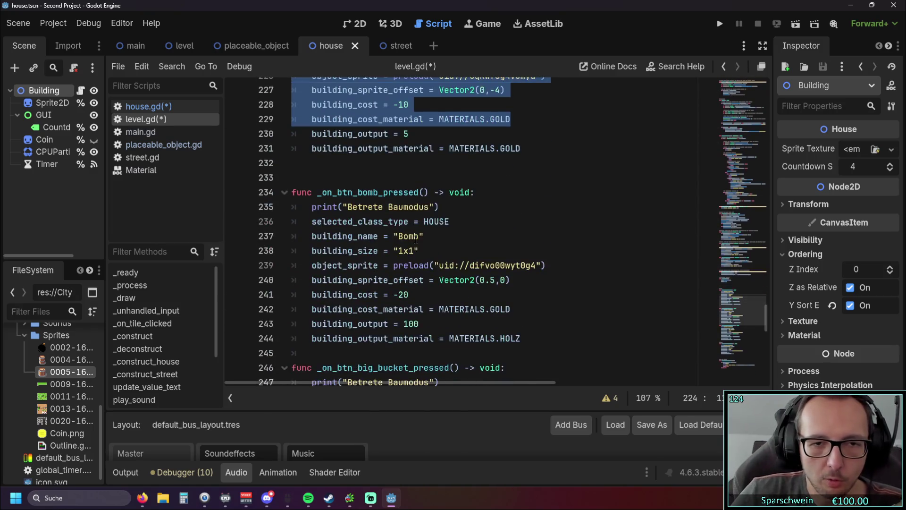
{"action": "scroll", "coordinate": [451, 243], "scroll_direction": "up", "scroll_amount": 6}
{"action": "scroll", "coordinate": [450, 244], "scroll_direction": "up", "scroll_amount": 5}
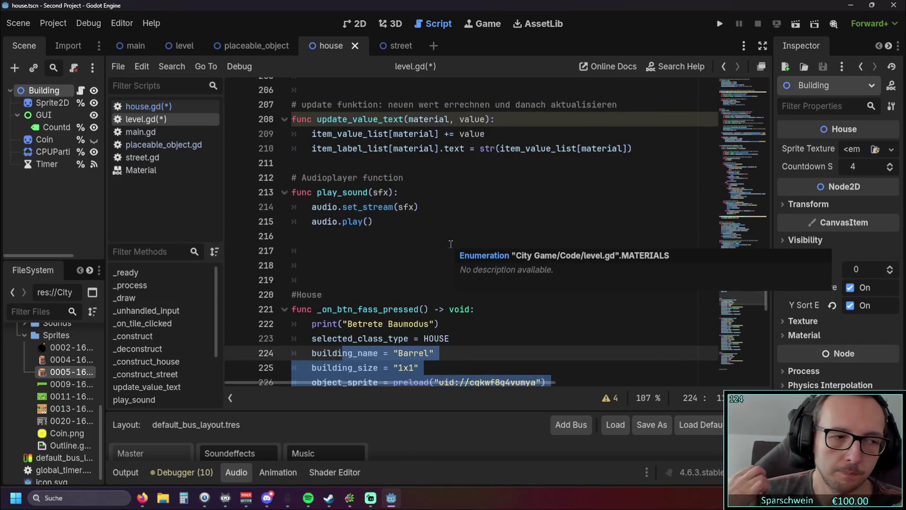
{"action": "scroll", "coordinate": [451, 244], "scroll_direction": "up", "scroll_amount": 2}
{"action": "scroll", "coordinate": [439, 234], "scroll_direction": "down", "scroll_amount": 3}
{"action": "left_click", "coordinate": [432, 223]}
{"action": "scroll", "coordinate": [432, 231], "scroll_direction": "down", "scroll_amount": 1}
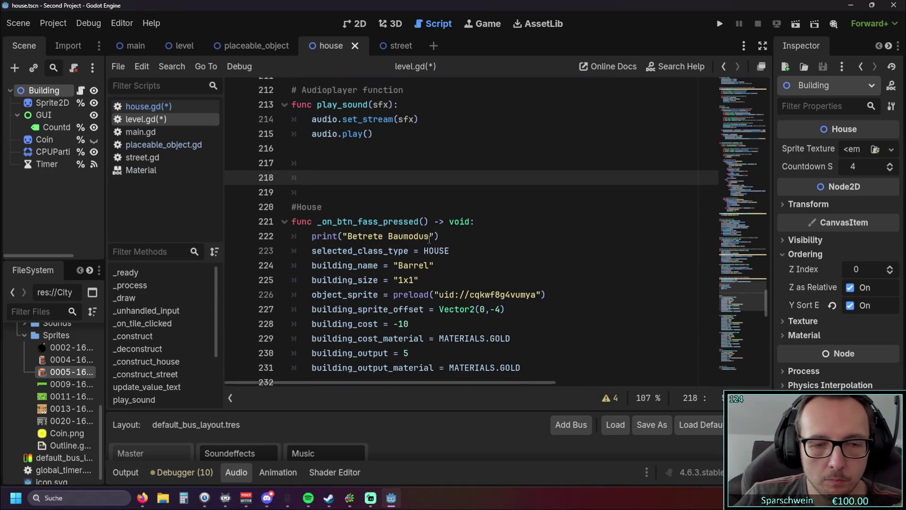
{"action": "scroll", "coordinate": [444, 232], "scroll_direction": "down", "scroll_amount": 1}
{"action": "scroll", "coordinate": [460, 238], "scroll_direction": "up", "scroll_amount": 5}
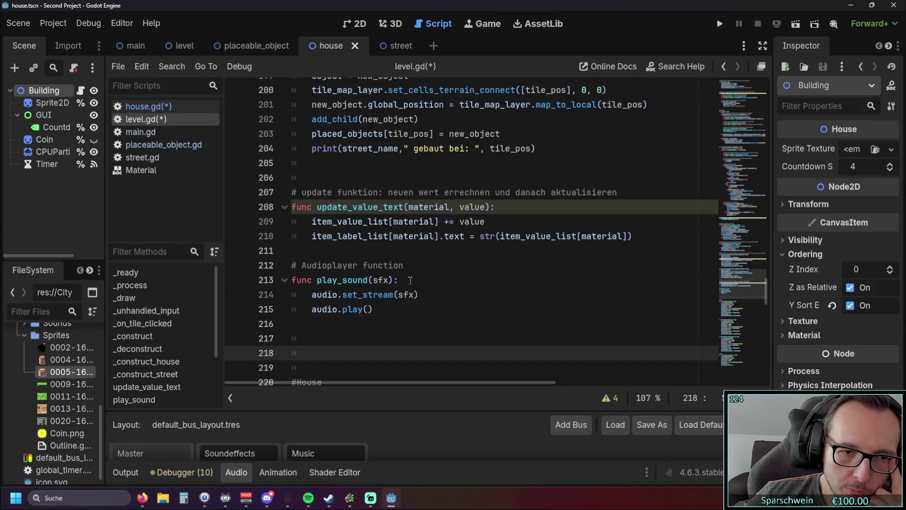
{"action": "left_click_drag", "start_coordinate": [406, 280], "coordinate": [289, 277]}
{"action": "left_click_drag", "start_coordinate": [398, 311], "coordinate": [288, 277]}
{"action": "left_click", "coordinate": [398, 311]}
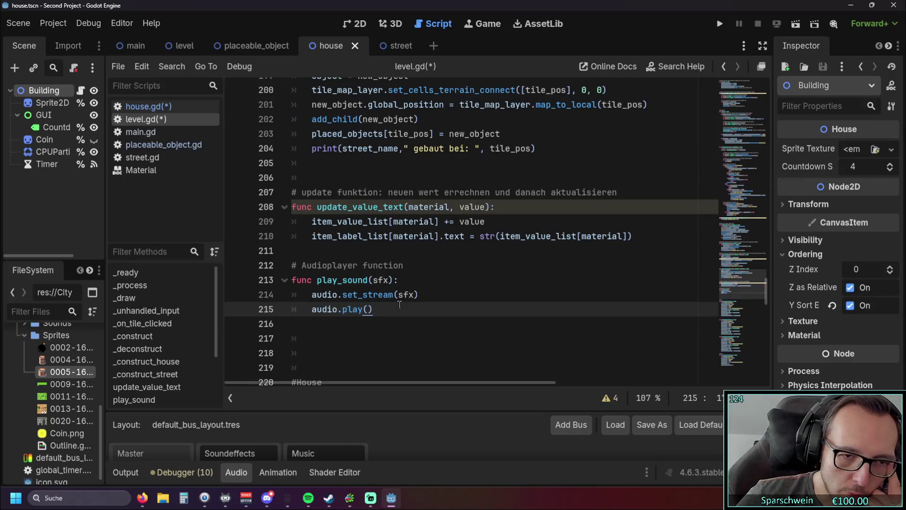
{"action": "left_click_drag", "start_coordinate": [397, 311], "coordinate": [291, 294]}
{"action": "left_click", "coordinate": [438, 326]}
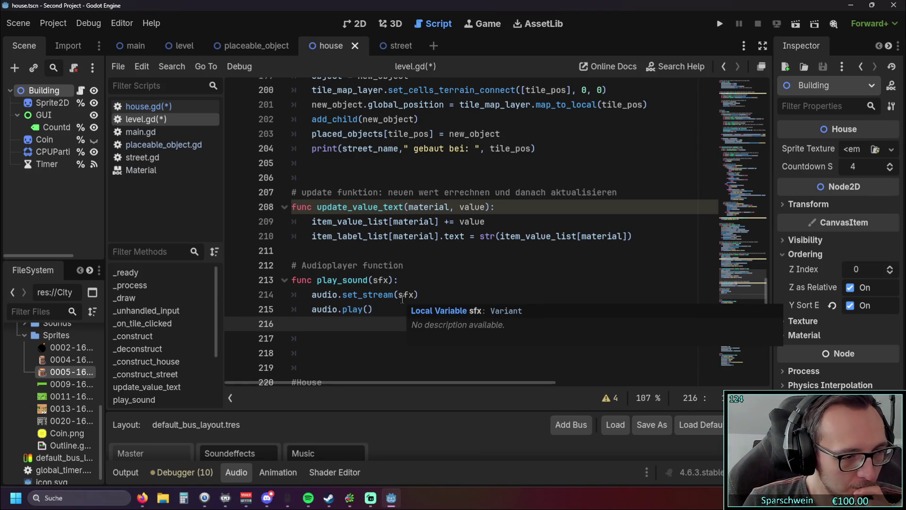
{"action": "scroll", "coordinate": [402, 299], "scroll_direction": "up", "scroll_amount": 1}
{"action": "scroll", "coordinate": [403, 298], "scroll_direction": "up", "scroll_amount": 1}
{"action": "scroll", "coordinate": [403, 299], "scroll_direction": "down", "scroll_amount": 1}
{"action": "left_click", "coordinate": [328, 250]}
{"action": "left_click", "coordinate": [447, 309]}
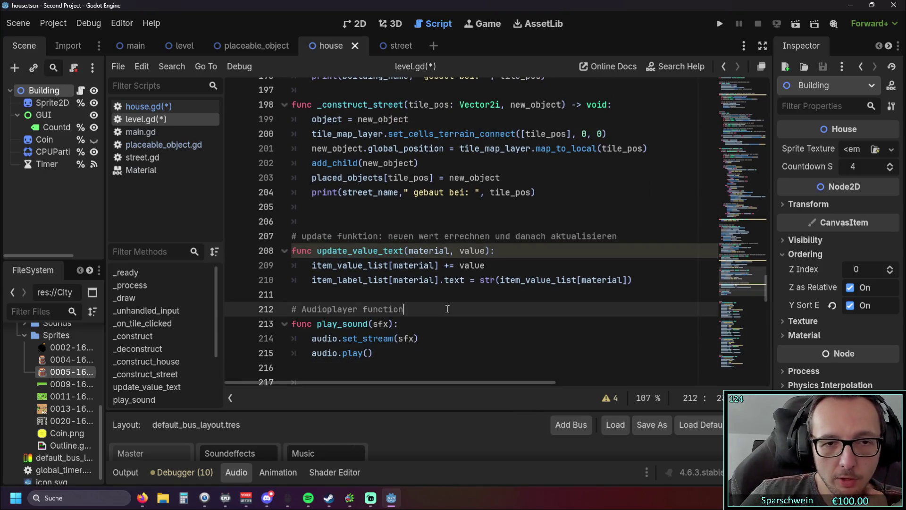
{"action": "left_click", "coordinate": [380, 295]}
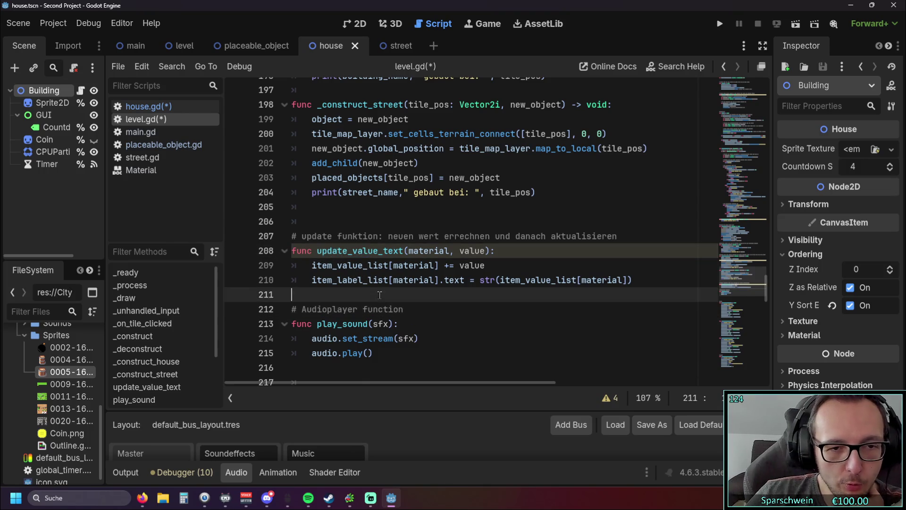
{"action": "key", "text": "shift+Up"}
{"action": "key", "text": "shift+Up"}
{"action": "left_click", "coordinate": [481, 310]}
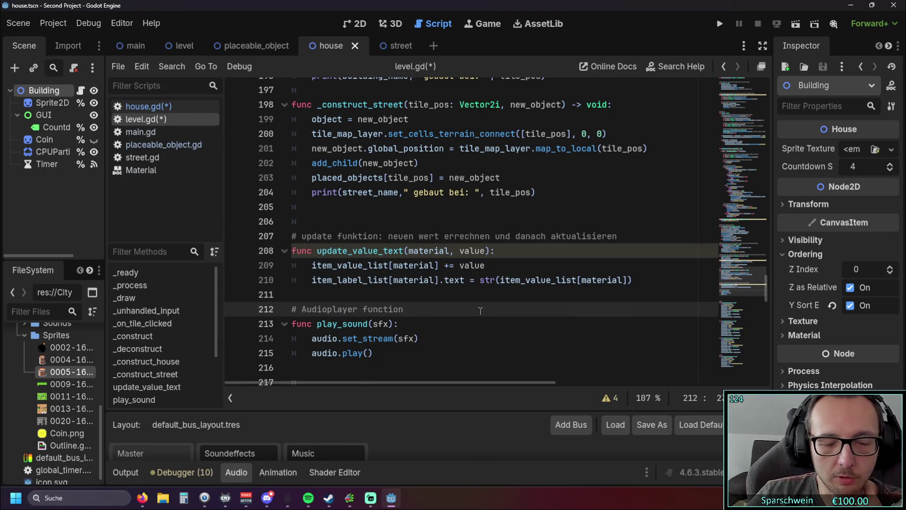
{"action": "scroll", "coordinate": [456, 280], "scroll_direction": "up", "scroll_amount": 1}
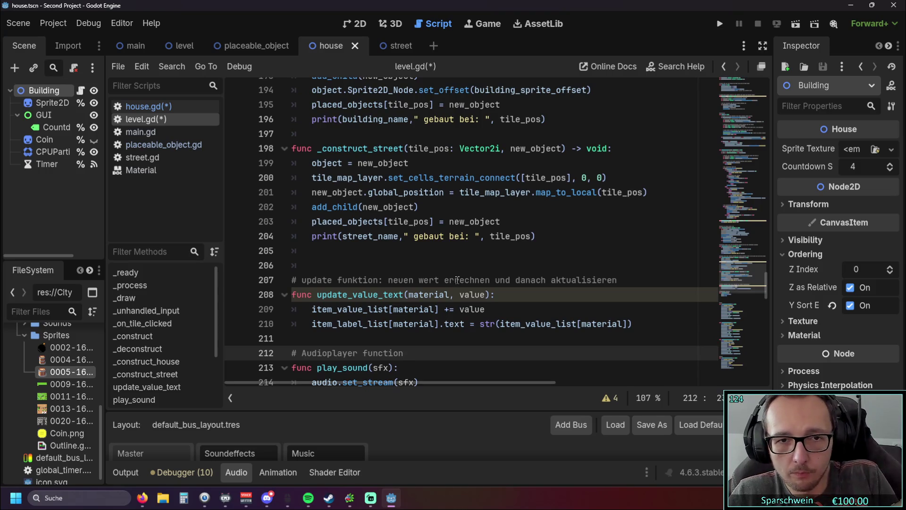
{"action": "scroll", "coordinate": [457, 280], "scroll_direction": "up", "scroll_amount": 2}
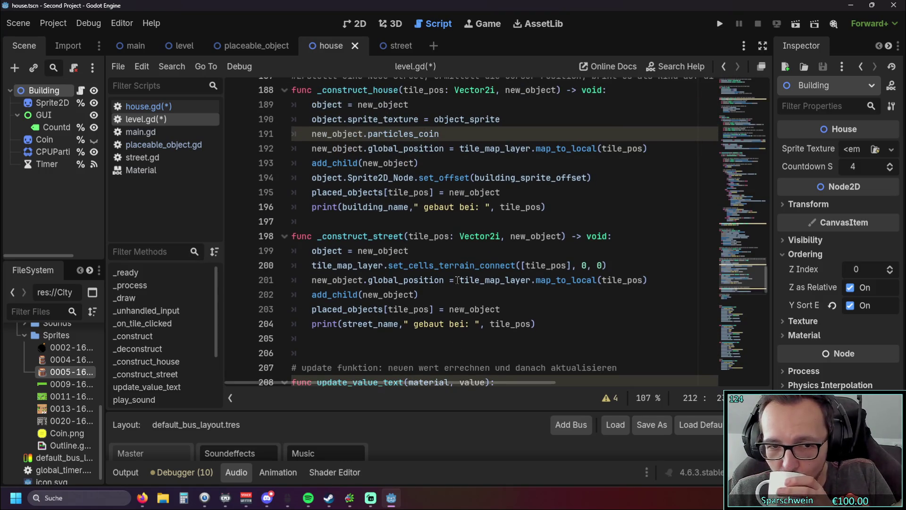
{"action": "scroll", "coordinate": [457, 280], "scroll_direction": "up", "scroll_amount": 3}
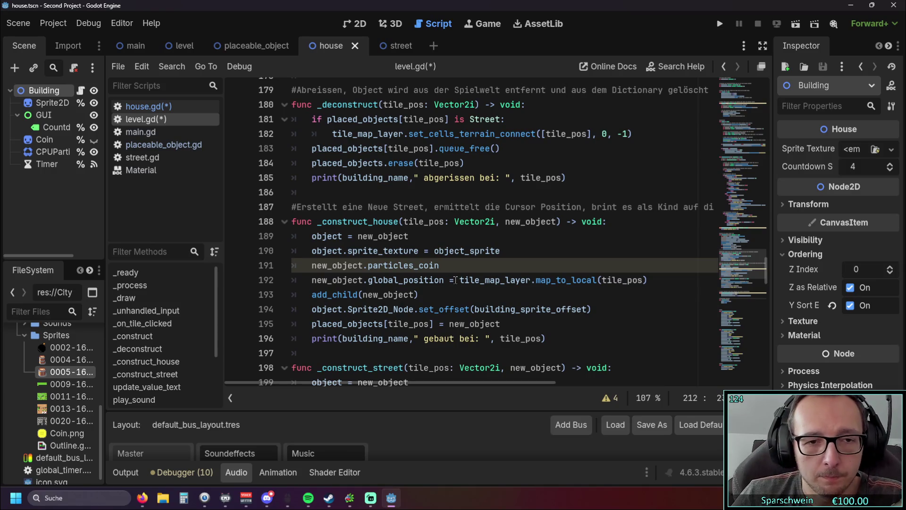
{"action": "scroll", "coordinate": [455, 279], "scroll_direction": "up", "scroll_amount": 1}
{"action": "left_click", "coordinate": [444, 325]}
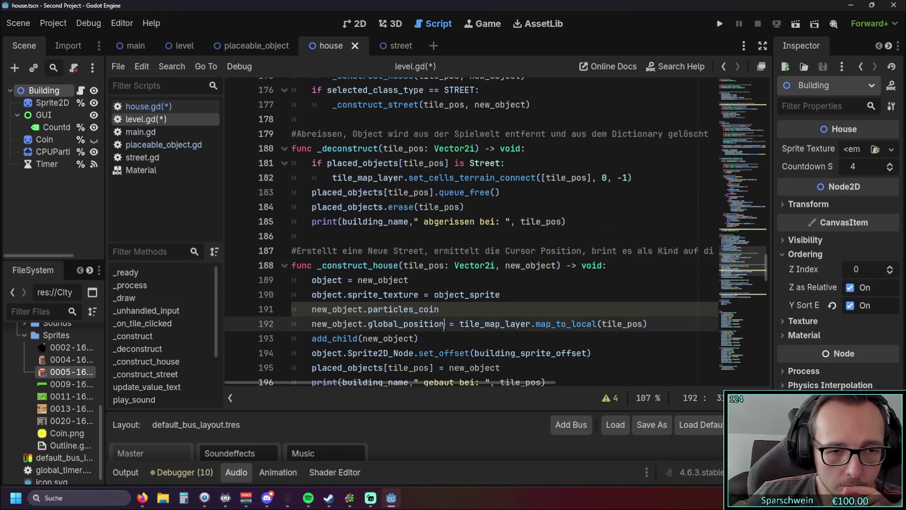
{"action": "scroll", "coordinate": [444, 325], "scroll_direction": "up", "scroll_amount": 1}
{"action": "scroll", "coordinate": [445, 313], "scroll_direction": "down", "scroll_amount": 1}
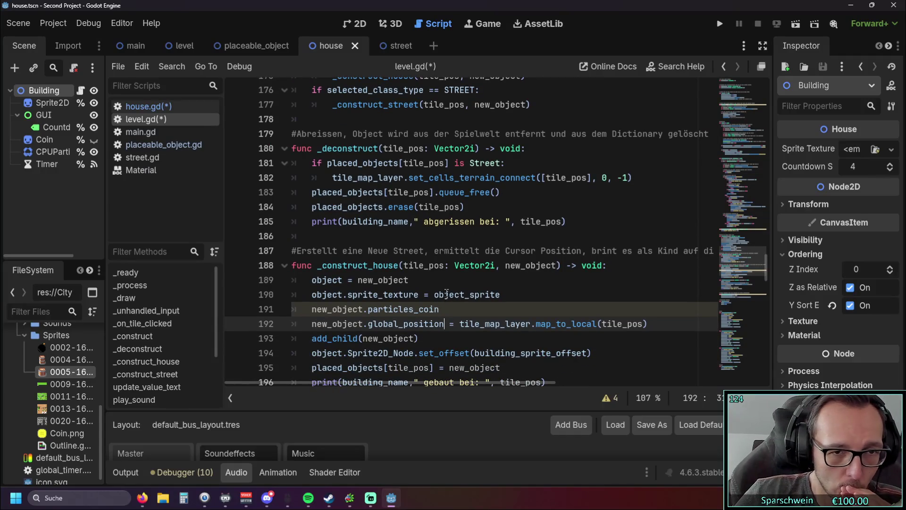
{"action": "scroll", "coordinate": [442, 287], "scroll_direction": "up", "scroll_amount": 1}
{"action": "scroll", "coordinate": [442, 288], "scroll_direction": "down", "scroll_amount": 1}
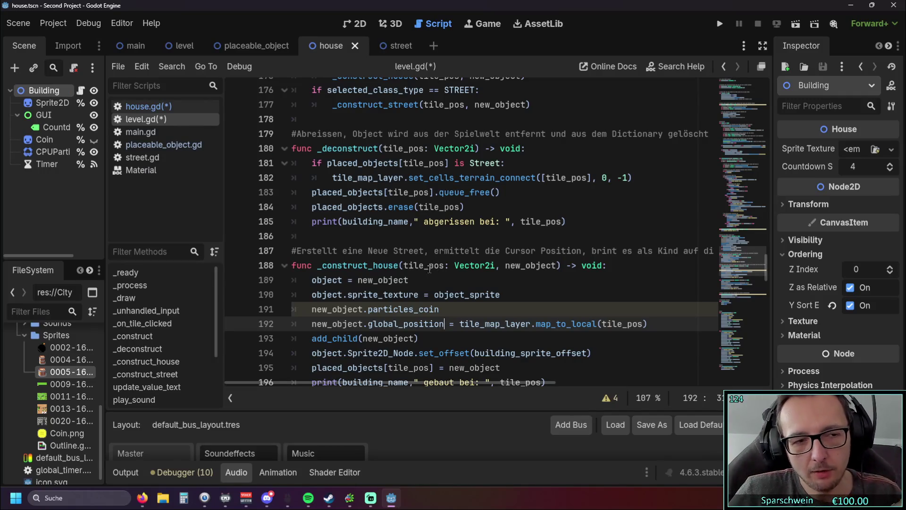
{"action": "scroll", "coordinate": [434, 269], "scroll_direction": "down", "scroll_amount": 1}
{"action": "triple_click", "coordinate": [472, 269]}
{"action": "left_click", "coordinate": [472, 269]}
{"action": "key", "text": "ctrl+shift+Left"}
{"action": "key", "text": "ctrl+shift+Left"}
{"action": "left_click", "coordinate": [515, 267]}
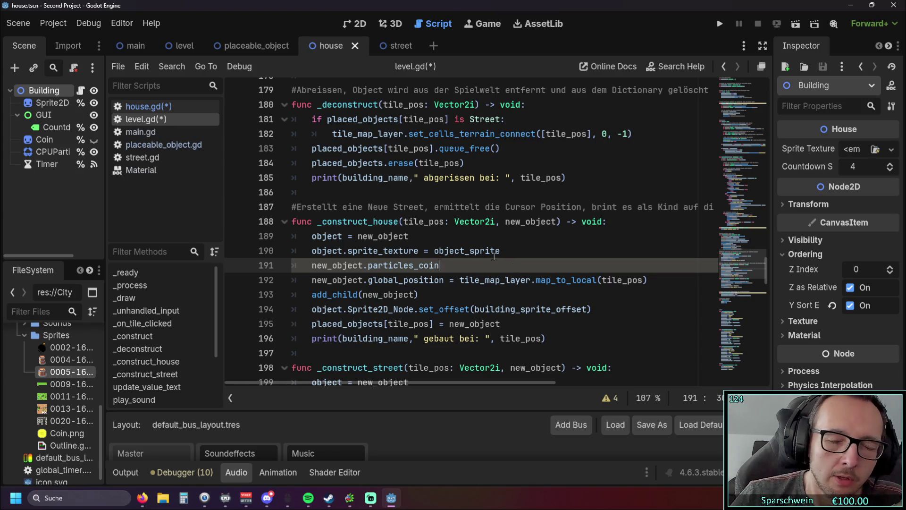
{"action": "left_click", "coordinate": [401, 46]}
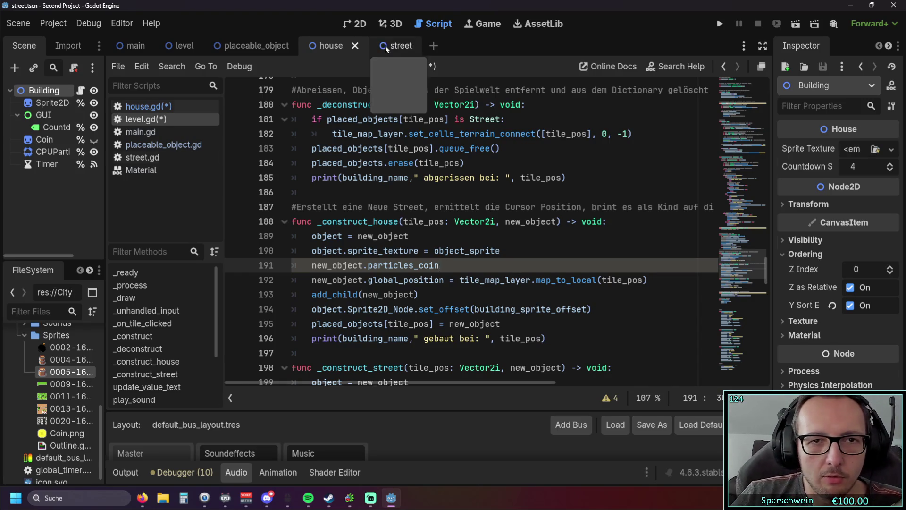
Step: Open house.gd, scroll up to its declarations and select the coin_offset_y_to_building variable name
{"action": "left_click", "coordinate": [325, 45]}
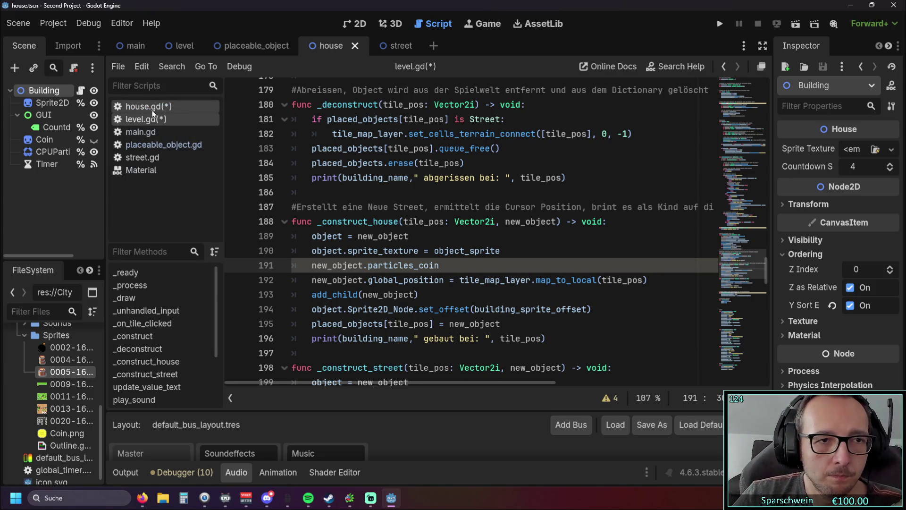
{"action": "left_click", "coordinate": [147, 107]}
{"action": "scroll", "coordinate": [386, 193], "scroll_direction": "down", "scroll_amount": 2}
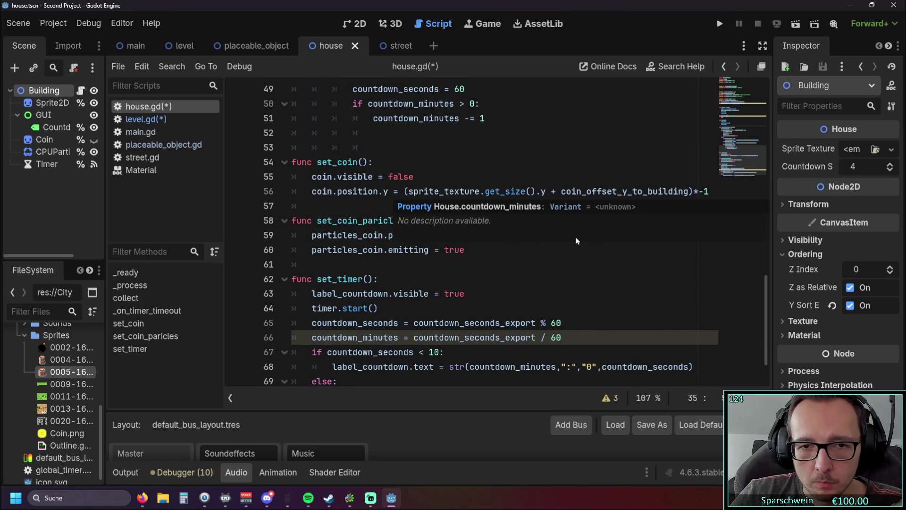
{"action": "left_click", "coordinate": [460, 191]}
{"action": "scroll", "coordinate": [522, 215], "scroll_direction": "up", "scroll_amount": 3}
{"action": "scroll", "coordinate": [530, 219], "scroll_direction": "up", "scroll_amount": 9}
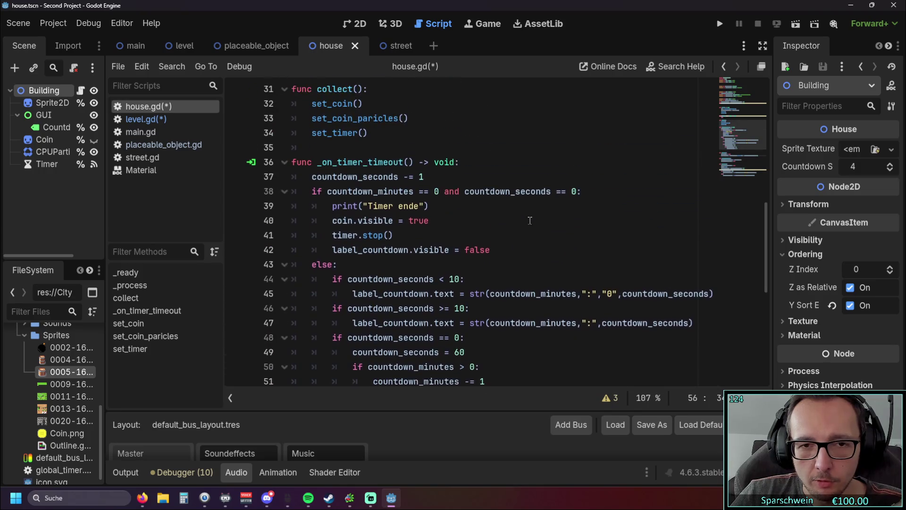
{"action": "scroll", "coordinate": [530, 221], "scroll_direction": "up", "scroll_amount": 2}
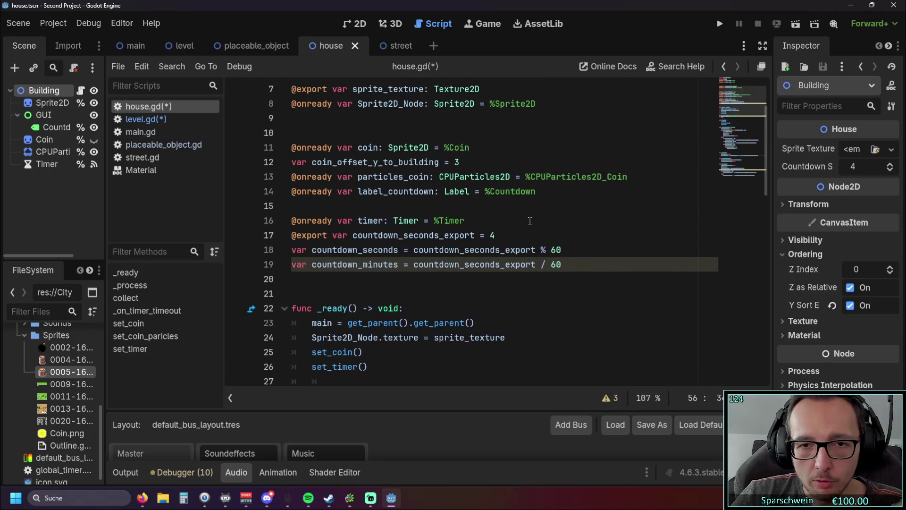
{"action": "scroll", "coordinate": [530, 222], "scroll_direction": "up", "scroll_amount": 1}
{"action": "left_click_drag", "start_coordinate": [312, 206], "coordinate": [434, 206]}
{"action": "left_click", "coordinate": [530, 202]}
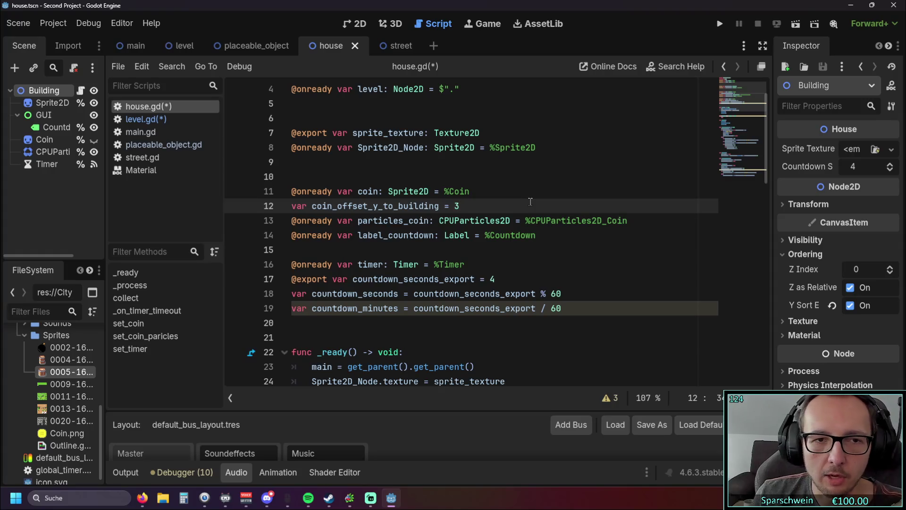
{"action": "key", "text": "Left"}
{"action": "key", "text": "Left"}
{"action": "key", "text": "Left"}
Step: Search house.gd for coin_offset_y_to_building and jump to its usage on line 56 in set_coin
{"action": "key", "text": "ctrl+shift+Left"}
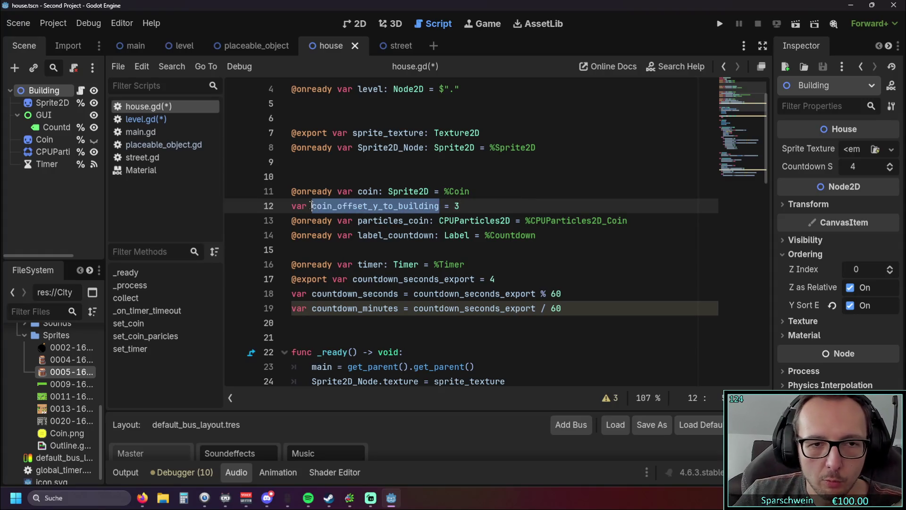
{"action": "key", "text": "ctrl+f"}
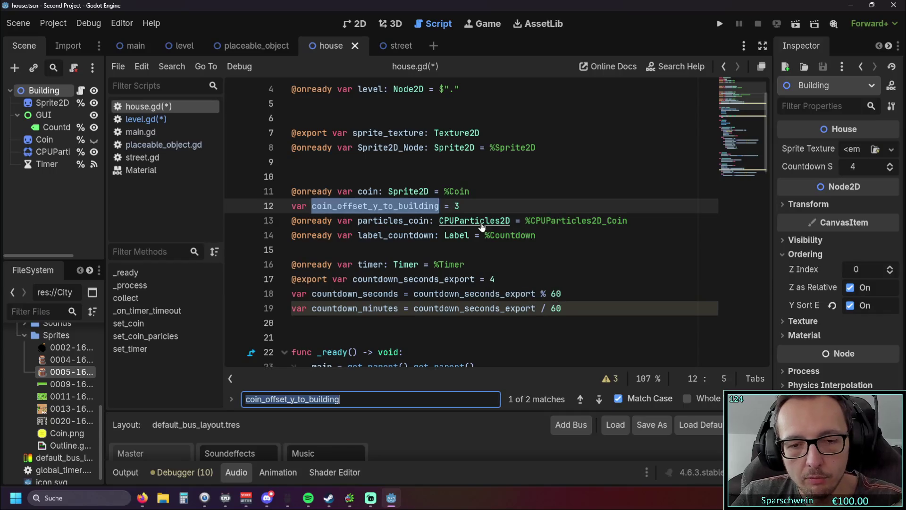
{"action": "left_click", "coordinate": [599, 399]}
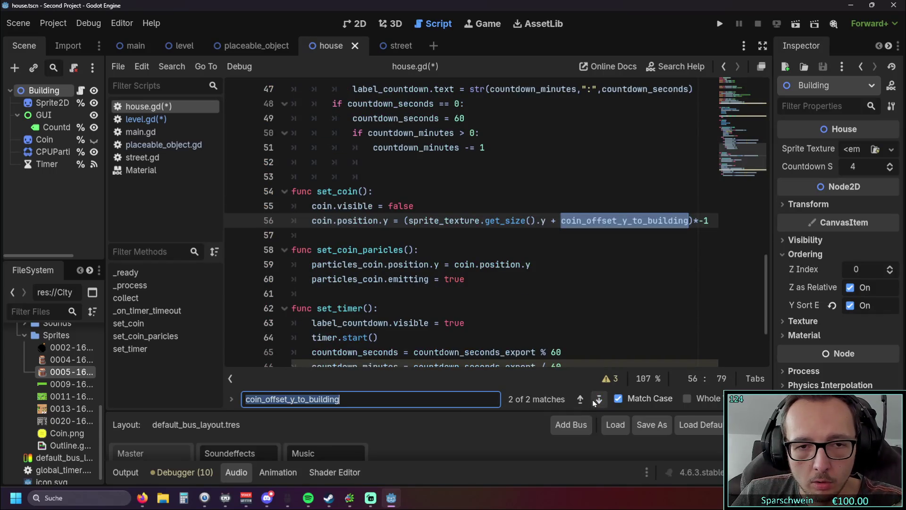
{"action": "left_click", "coordinate": [597, 270]}
{"action": "key", "text": "Up"}
{"action": "left_click_drag", "start_coordinate": [561, 220], "coordinate": [694, 220]}
{"action": "left_click", "coordinate": [641, 254]}
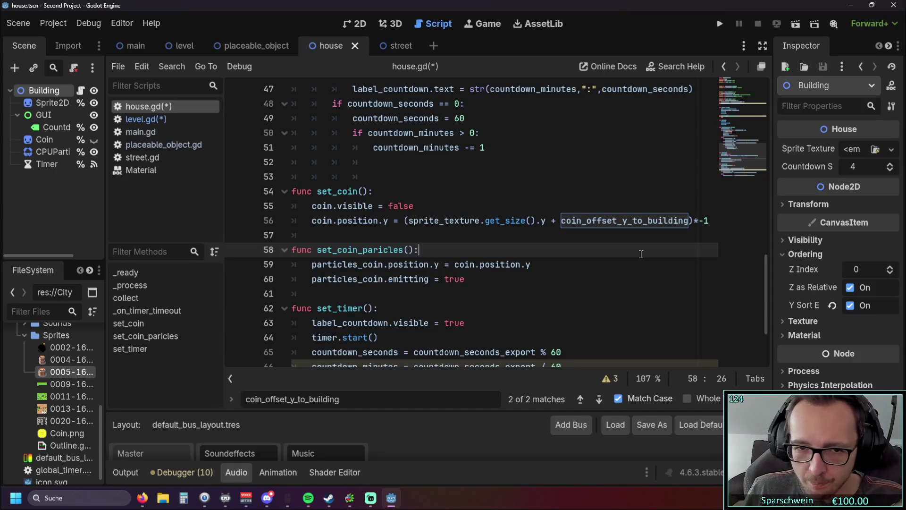
Step: Review the set_coin_paricles function, then switch to the 2D scene view
{"action": "scroll", "coordinate": [615, 255], "scroll_direction": "up", "scroll_amount": 2}
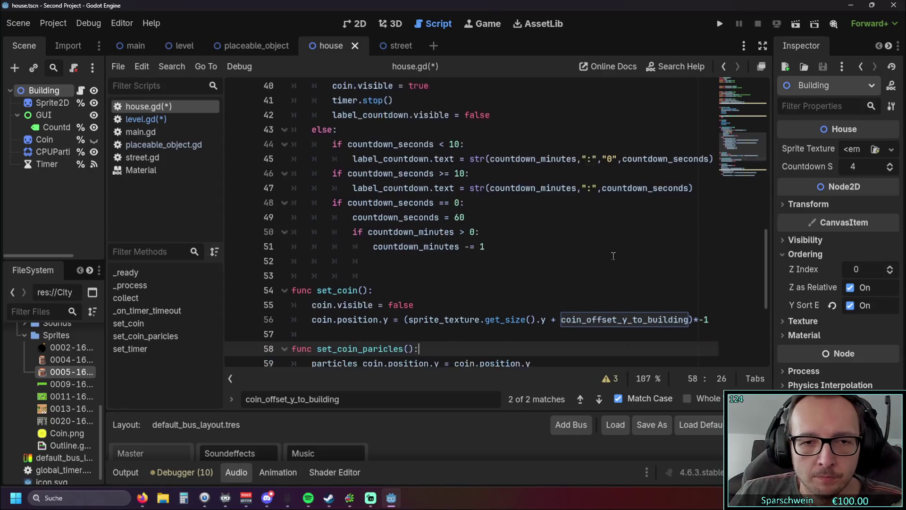
{"action": "scroll", "coordinate": [591, 253], "scroll_direction": "down", "scroll_amount": 1}
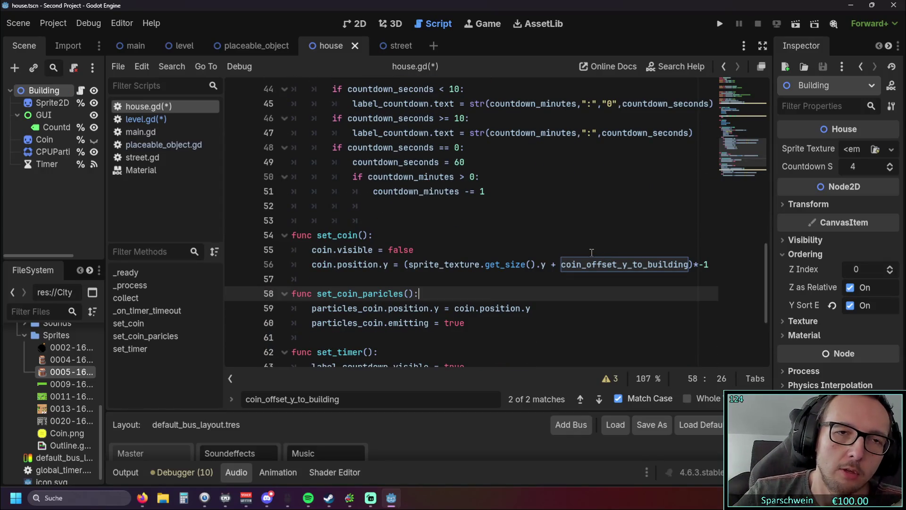
{"action": "left_click", "coordinate": [358, 24]}
{"action": "left_click", "coordinate": [433, 26]}
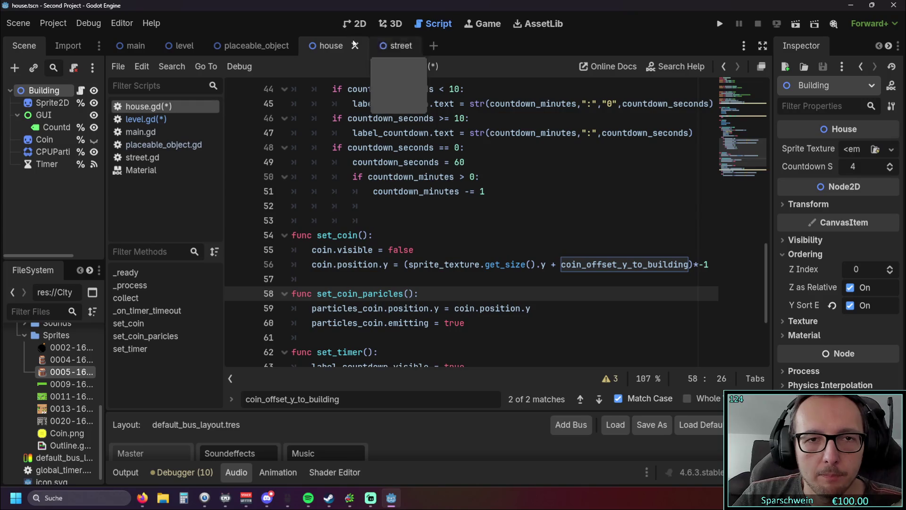
{"action": "left_click", "coordinate": [147, 119]}
{"action": "scroll", "coordinate": [398, 223], "scroll_direction": "down", "scroll_amount": 13}
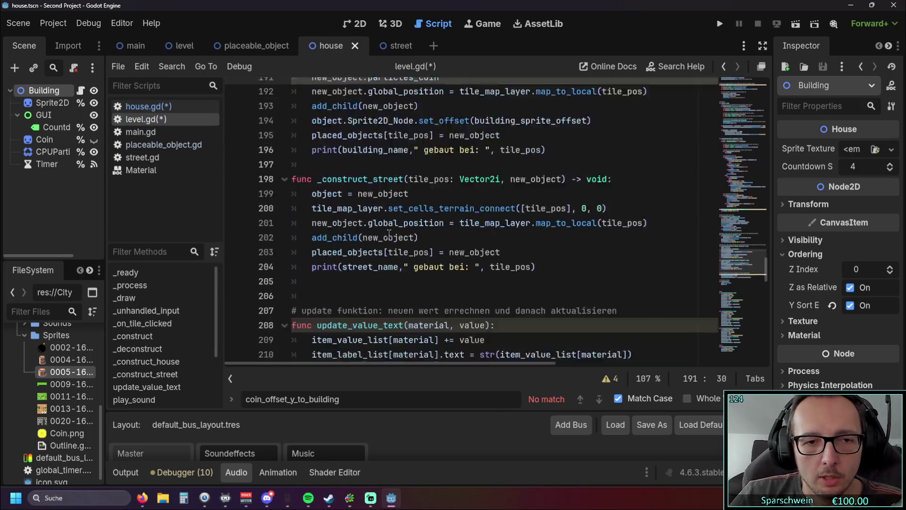
{"action": "scroll", "coordinate": [398, 223], "scroll_direction": "down", "scroll_amount": 8}
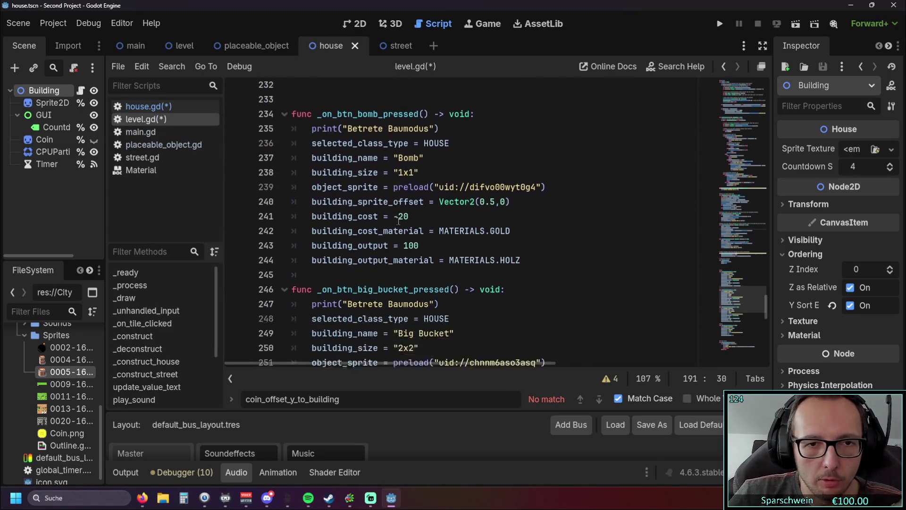
{"action": "scroll", "coordinate": [434, 222], "scroll_direction": "up", "scroll_amount": 7}
{"action": "scroll", "coordinate": [434, 222], "scroll_direction": "up", "scroll_amount": 20}
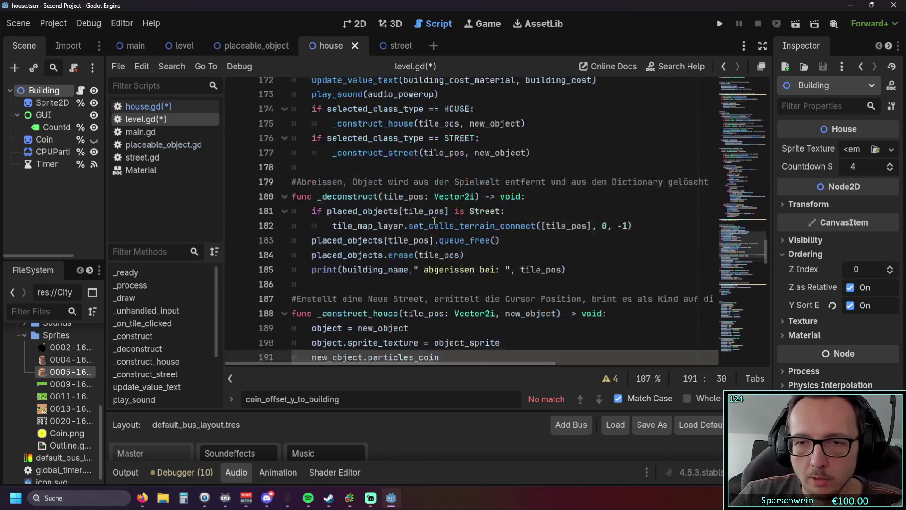
{"action": "scroll", "coordinate": [434, 221], "scroll_direction": "up", "scroll_amount": 7}
{"action": "scroll", "coordinate": [435, 215], "scroll_direction": "down", "scroll_amount": 10}
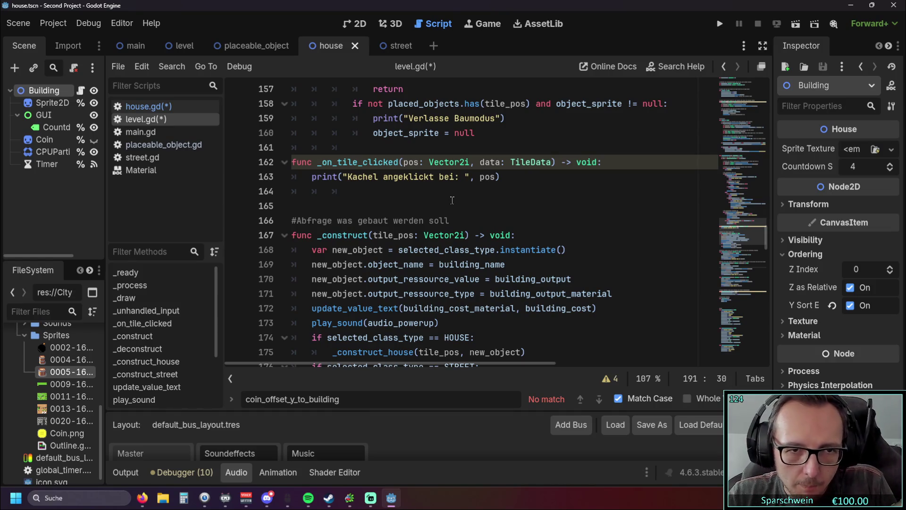
{"action": "scroll", "coordinate": [453, 205], "scroll_direction": "down", "scroll_amount": 12}
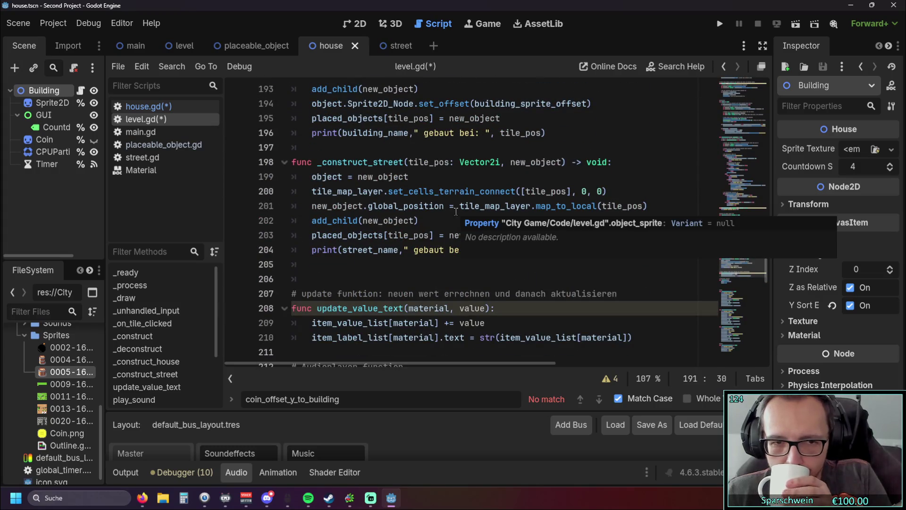
{"action": "scroll", "coordinate": [456, 211], "scroll_direction": "down", "scroll_amount": 5}
{"action": "scroll", "coordinate": [457, 212], "scroll_direction": "down", "scroll_amount": 4}
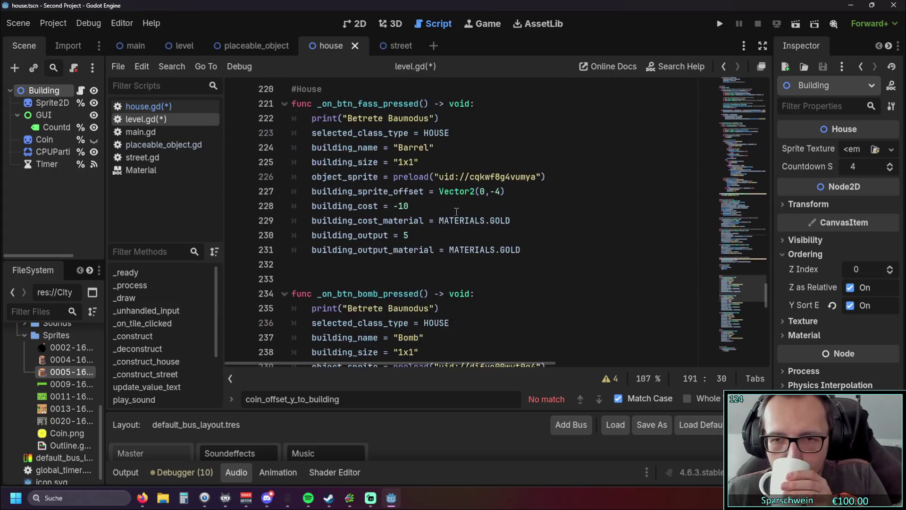
{"action": "scroll", "coordinate": [456, 211], "scroll_direction": "up", "scroll_amount": 5}
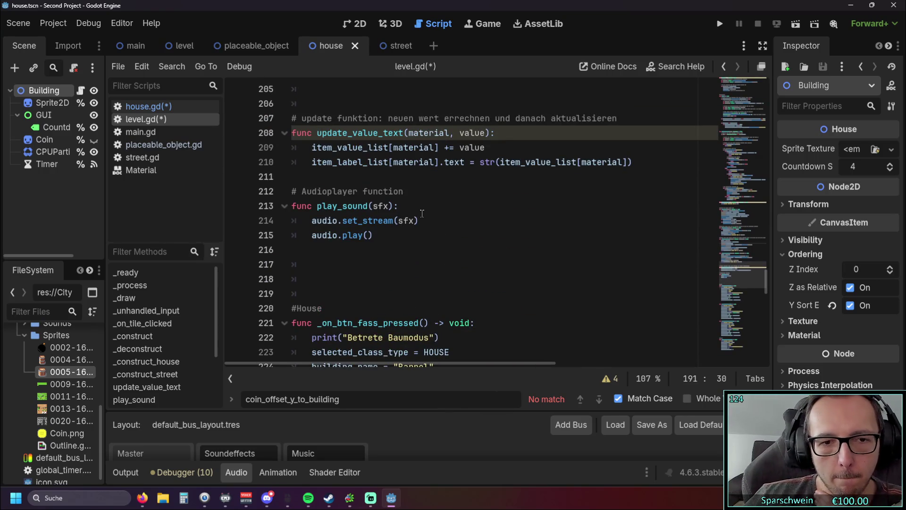
{"action": "scroll", "coordinate": [422, 220], "scroll_direction": "down", "scroll_amount": 2}
{"action": "scroll", "coordinate": [425, 222], "scroll_direction": "up", "scroll_amount": 8}
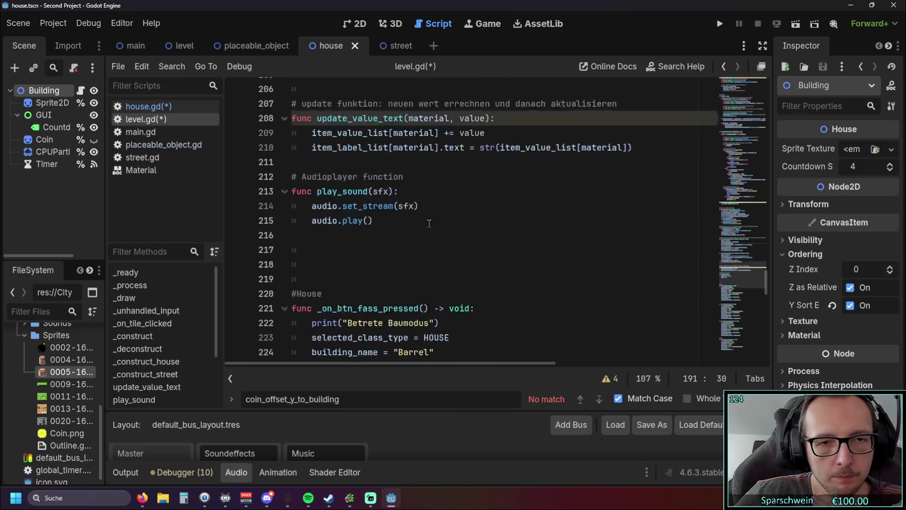
{"action": "scroll", "coordinate": [428, 222], "scroll_direction": "up", "scroll_amount": 13}
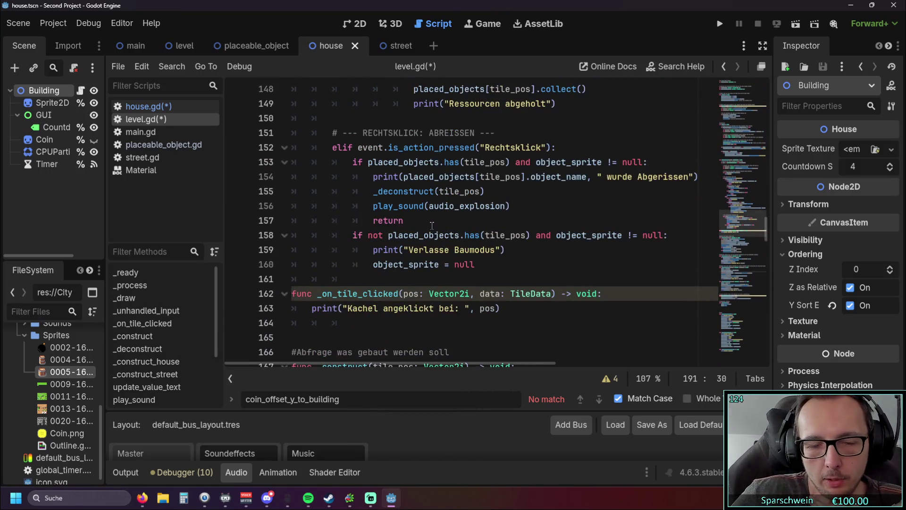
{"action": "scroll", "coordinate": [432, 226], "scroll_direction": "up", "scroll_amount": 2}
{"action": "scroll", "coordinate": [397, 276], "scroll_direction": "up", "scroll_amount": 2}
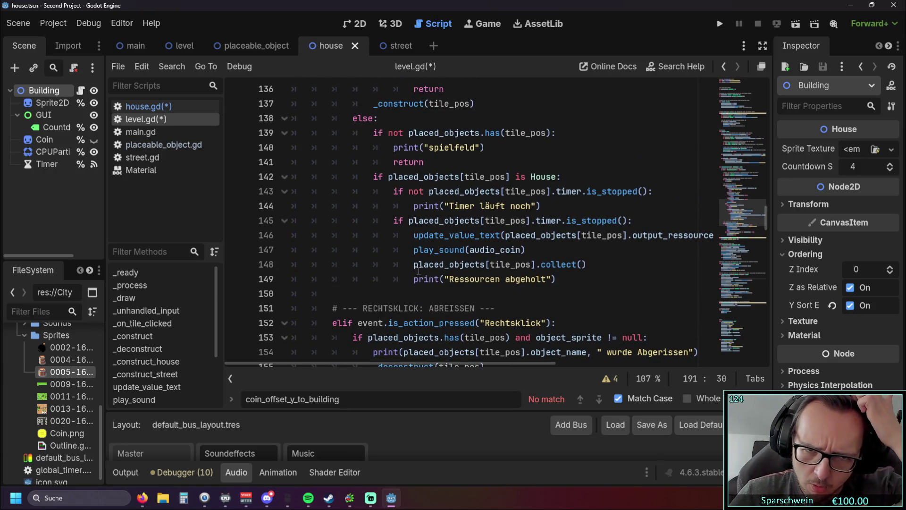
{"action": "scroll", "coordinate": [418, 270], "scroll_direction": "up", "scroll_amount": 3}
{"action": "left_click_drag", "start_coordinate": [373, 234], "coordinate": [479, 234]}
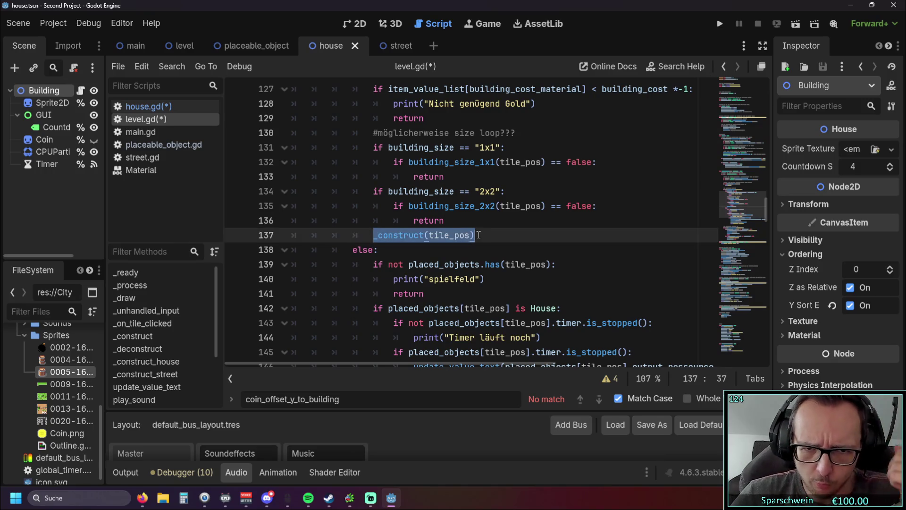
{"action": "scroll", "coordinate": [478, 236], "scroll_direction": "down", "scroll_amount": 12}
{"action": "scroll", "coordinate": [478, 239], "scroll_direction": "down", "scroll_amount": 5}
{"action": "scroll", "coordinate": [476, 233], "scroll_direction": "up", "scroll_amount": 5}
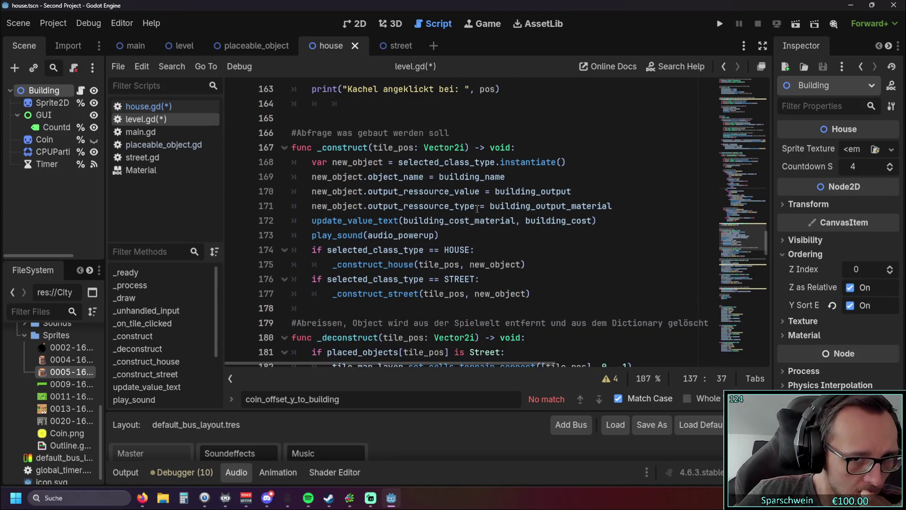
{"action": "left_click_drag", "start_coordinate": [531, 294], "coordinate": [311, 162]}
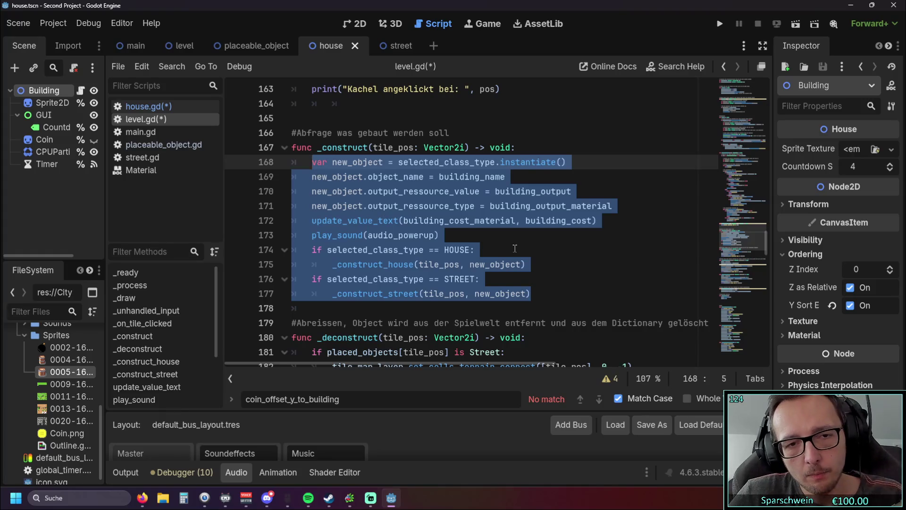
{"action": "left_click", "coordinate": [514, 247]}
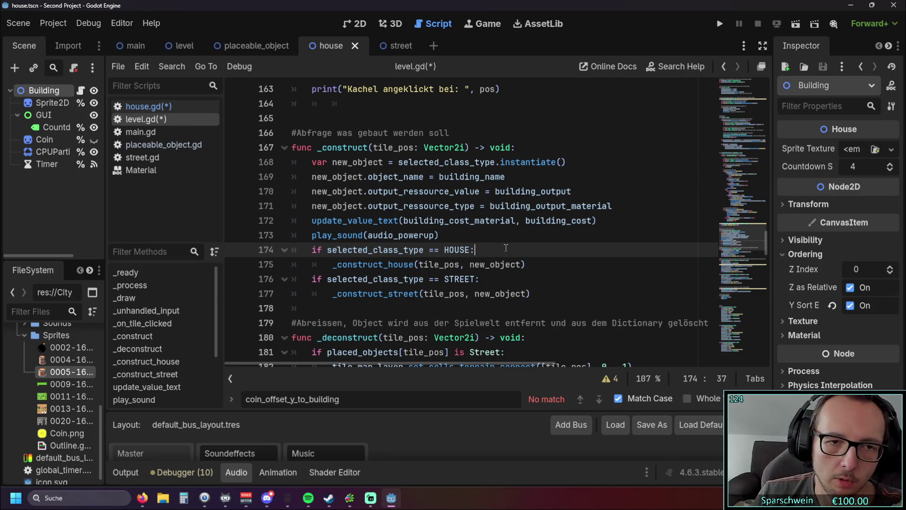
{"action": "scroll", "coordinate": [472, 227], "scroll_direction": "down", "scroll_amount": 6}
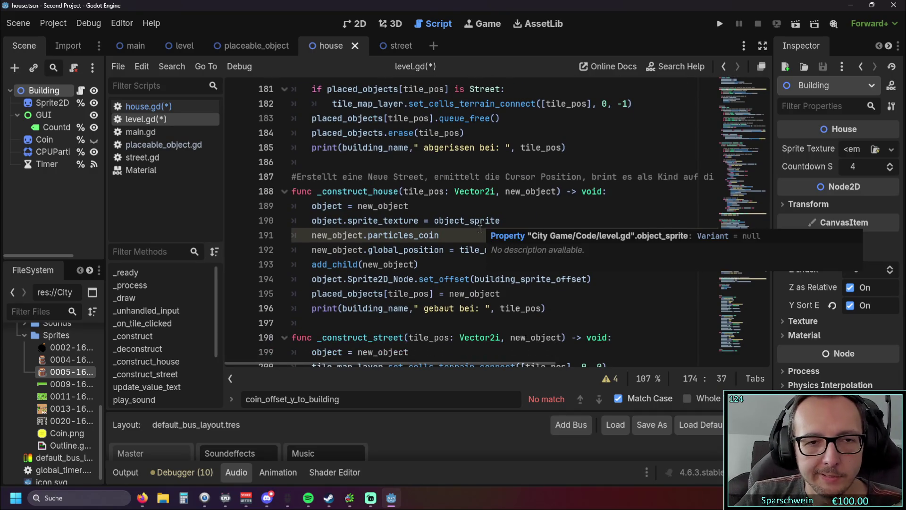
{"action": "left_click", "coordinate": [444, 264]}
{"action": "scroll", "coordinate": [443, 254], "scroll_direction": "down", "scroll_amount": 1}
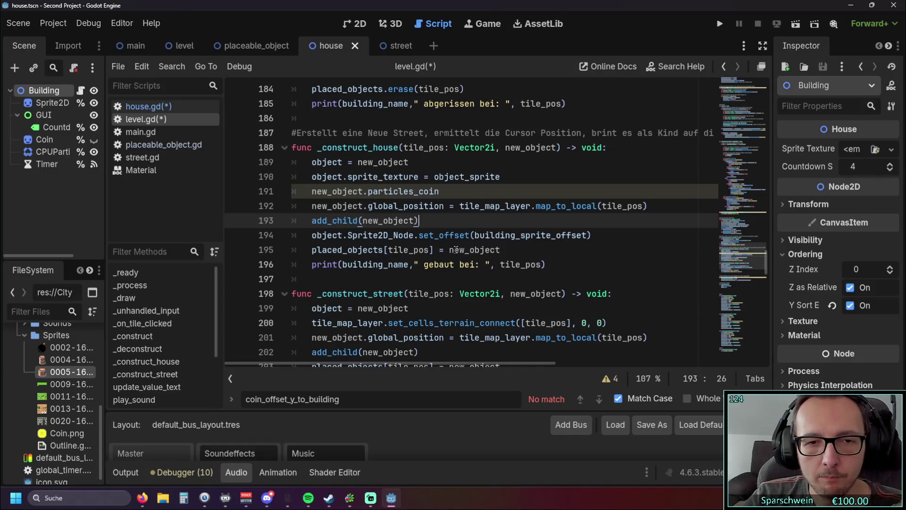
{"action": "scroll", "coordinate": [463, 241], "scroll_direction": "up", "scroll_amount": 7}
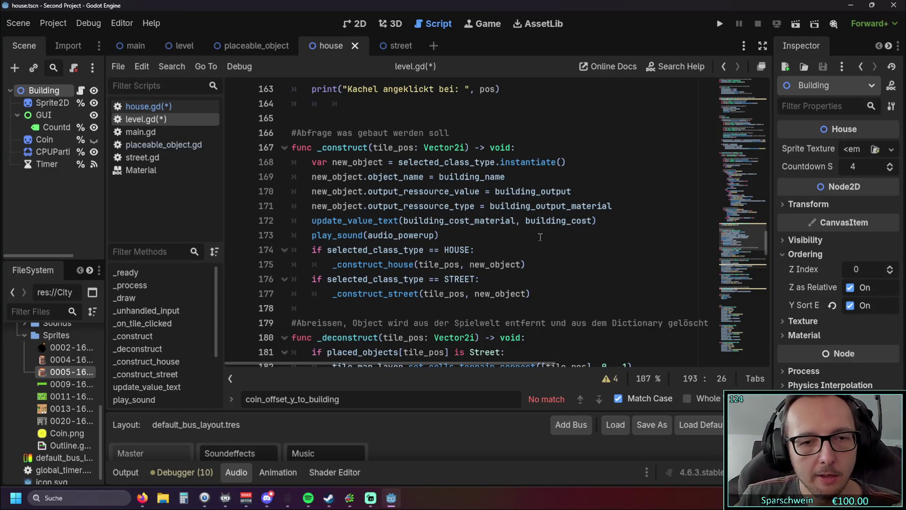
{"action": "scroll", "coordinate": [541, 236], "scroll_direction": "down", "scroll_amount": 7}
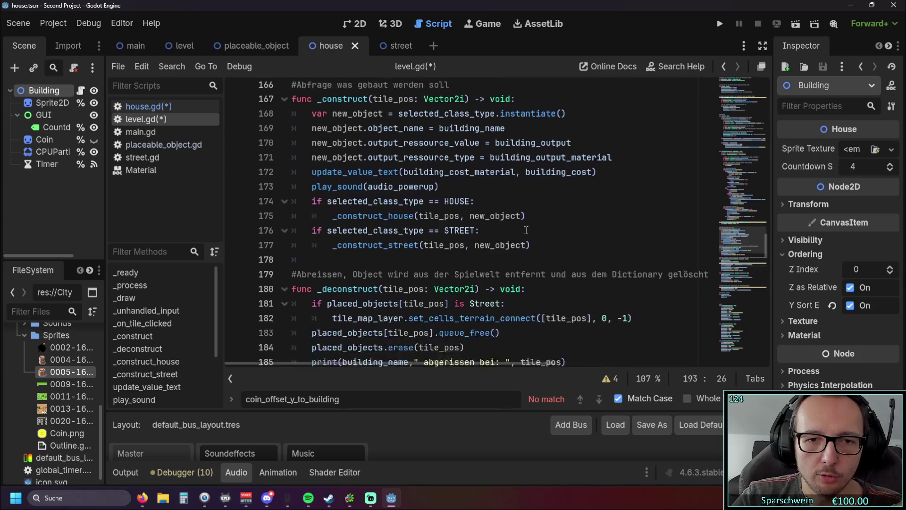
{"action": "left_click", "coordinate": [569, 266], "text": "shift"}
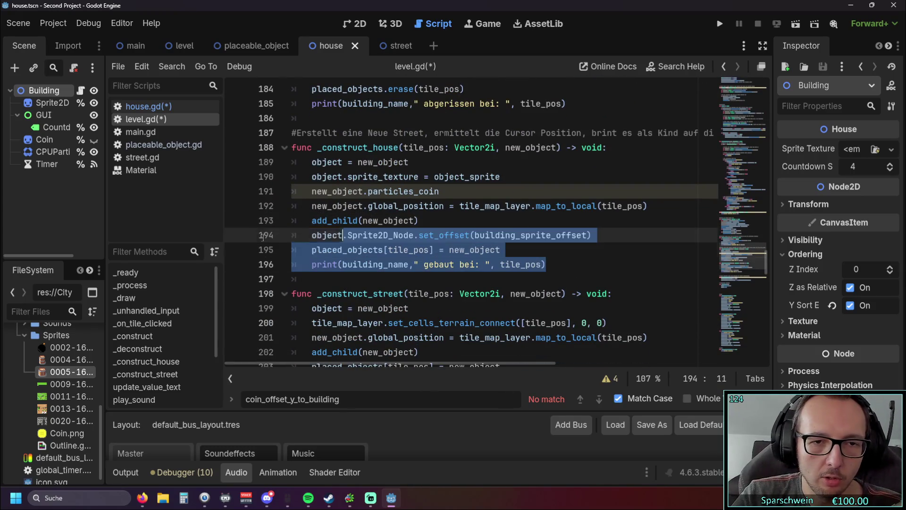
{"action": "left_click", "coordinate": [524, 251]}
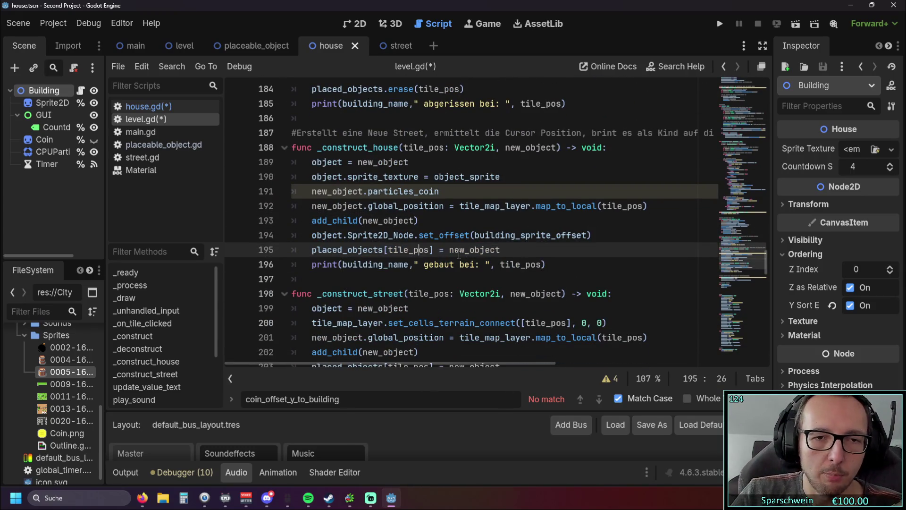
{"action": "key", "text": "Home"}
{"action": "key", "text": "shift+End"}
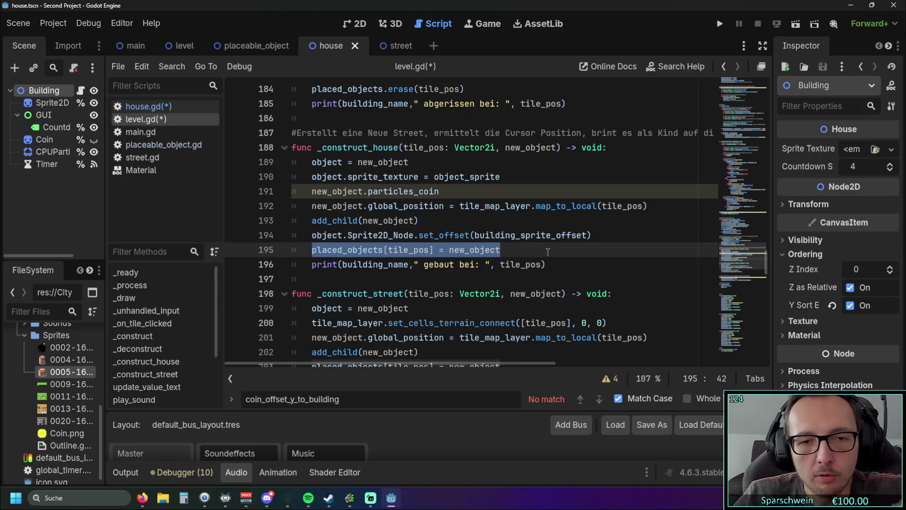
{"action": "scroll", "coordinate": [497, 245], "scroll_direction": "down", "scroll_amount": 15}
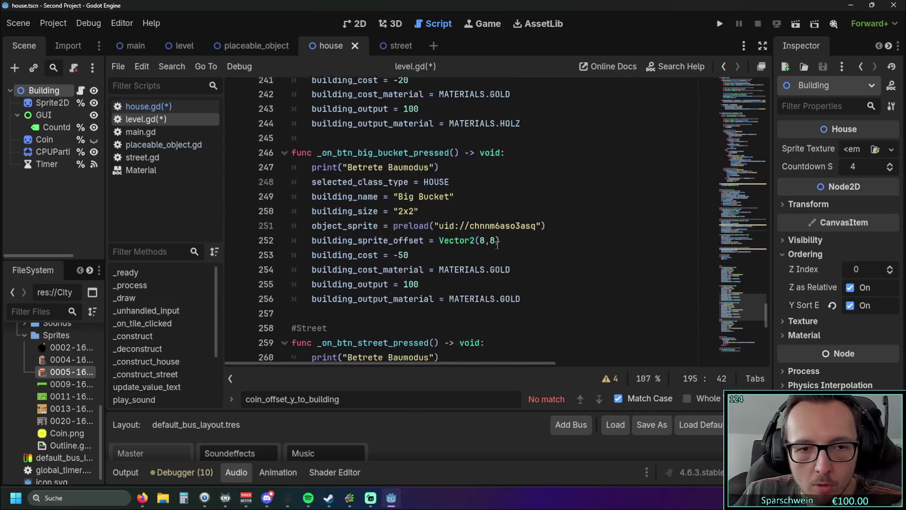
{"action": "scroll", "coordinate": [498, 244], "scroll_direction": "down", "scroll_amount": 12}
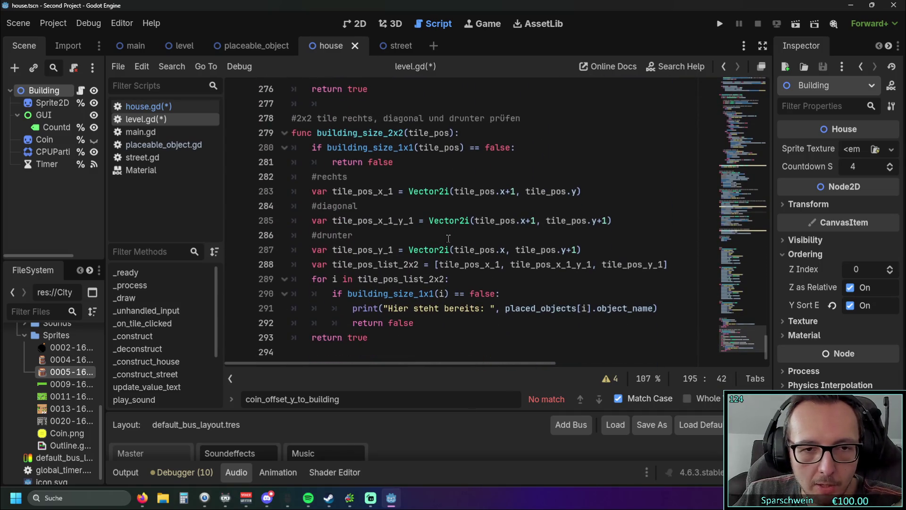
{"action": "mouse_move", "coordinate": [595, 249]}
{"action": "left_mouse_down"}
{"action": "mouse_move", "coordinate": [292, 249]}
{"action": "mouse_move", "coordinate": [292, 191]}
{"action": "left_mouse_up"}
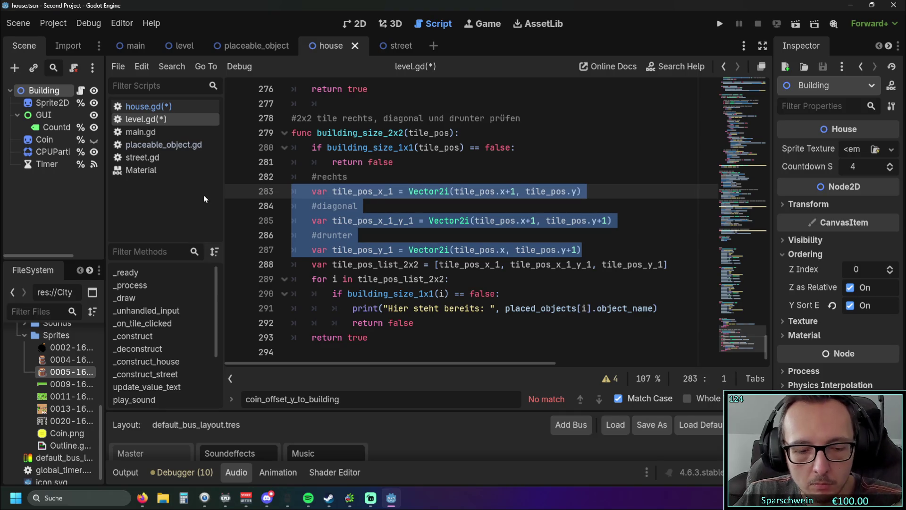
{"action": "scroll", "coordinate": [477, 218], "scroll_direction": "up", "scroll_amount": 17}
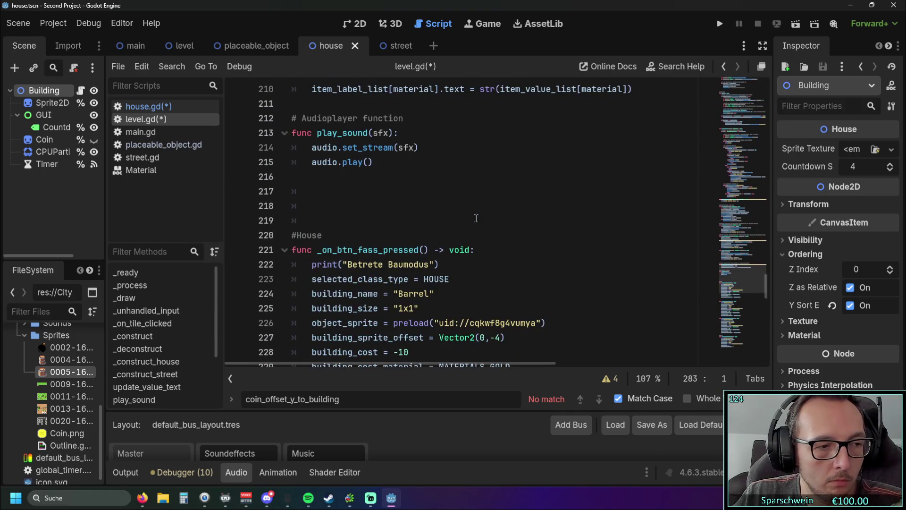
{"action": "scroll", "coordinate": [476, 219], "scroll_direction": "up", "scroll_amount": 2}
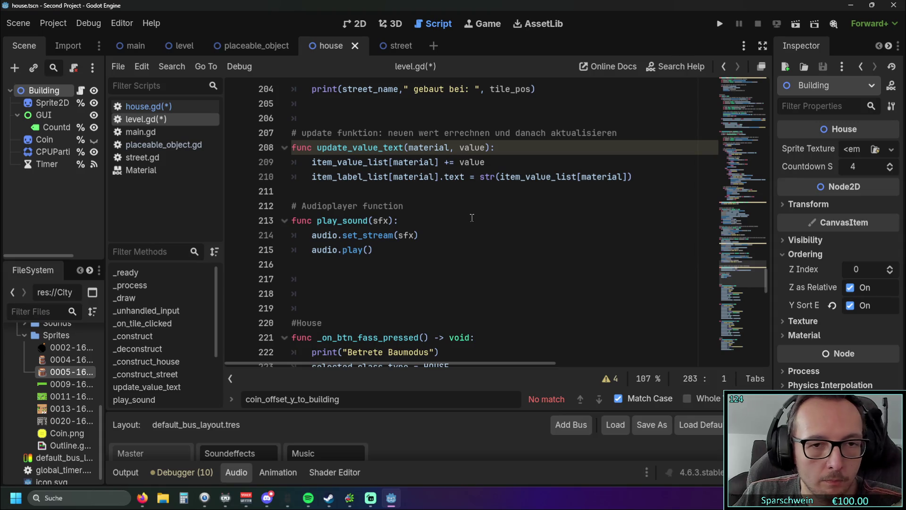
{"action": "scroll", "coordinate": [474, 217], "scroll_direction": "up", "scroll_amount": 3}
{"action": "scroll", "coordinate": [472, 217], "scroll_direction": "up", "scroll_amount": 4}
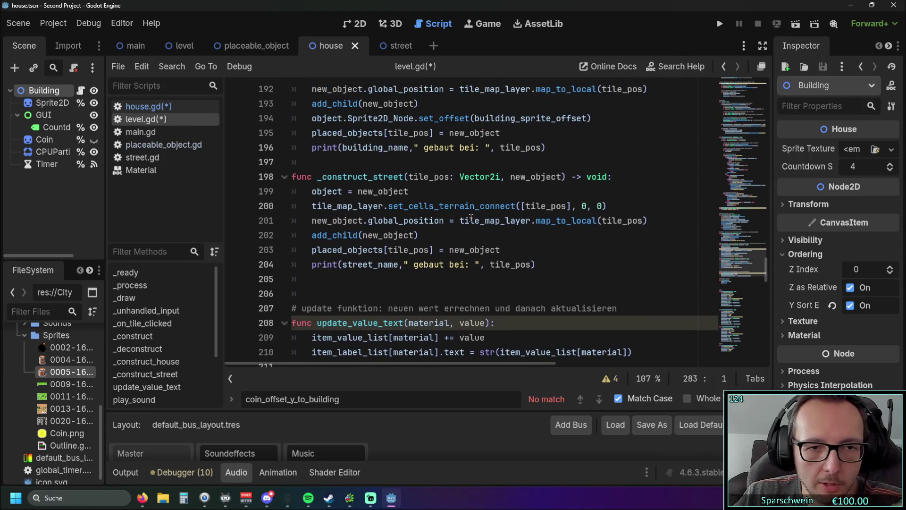
{"action": "scroll", "coordinate": [469, 219], "scroll_direction": "up", "scroll_amount": 2}
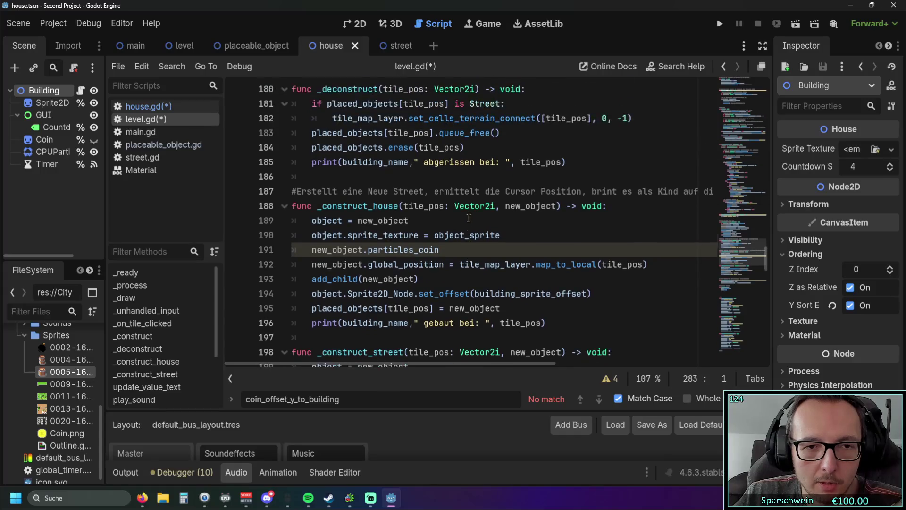
{"action": "scroll", "coordinate": [468, 218], "scroll_direction": "down", "scroll_amount": 1}
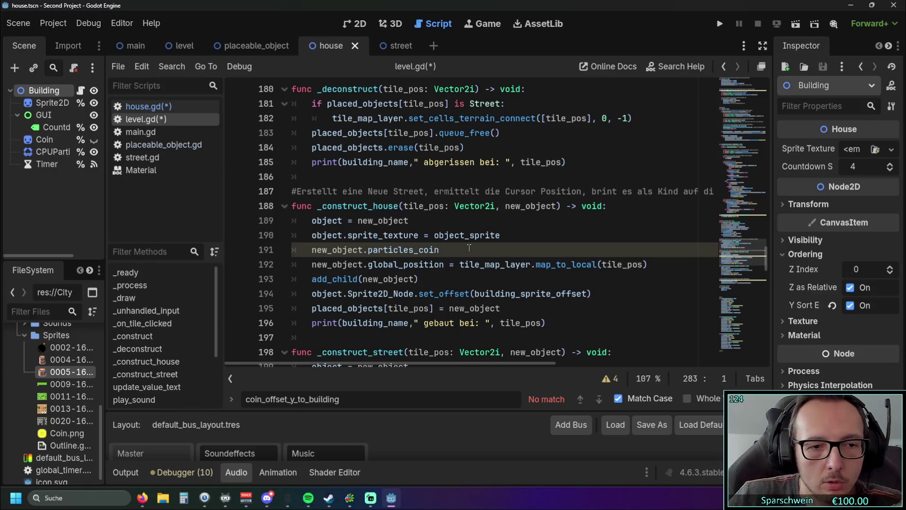
{"action": "scroll", "coordinate": [468, 262], "scroll_direction": "down", "scroll_amount": 2}
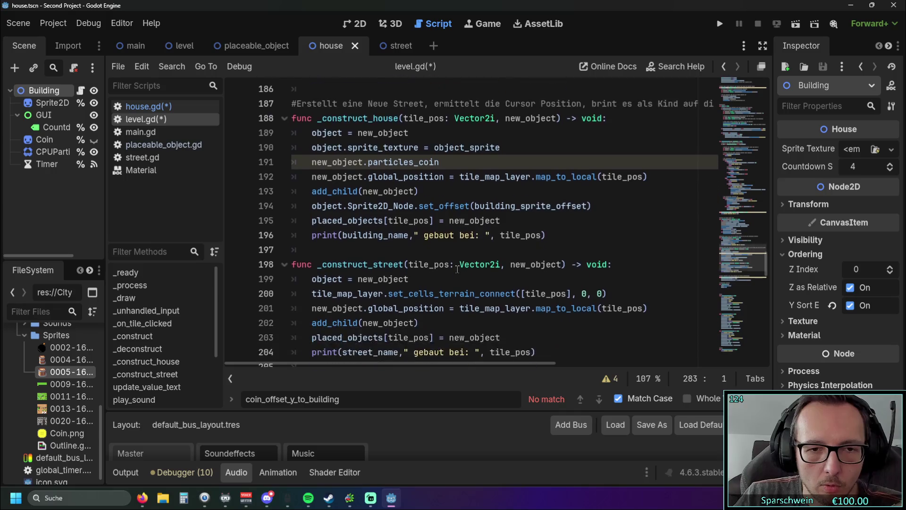
{"action": "scroll", "coordinate": [457, 269], "scroll_direction": "down", "scroll_amount": 2}
{"action": "scroll", "coordinate": [455, 278], "scroll_direction": "down", "scroll_amount": 2}
{"action": "scroll", "coordinate": [448, 279], "scroll_direction": "up", "scroll_amount": 3}
{"action": "left_click", "coordinate": [439, 279]}
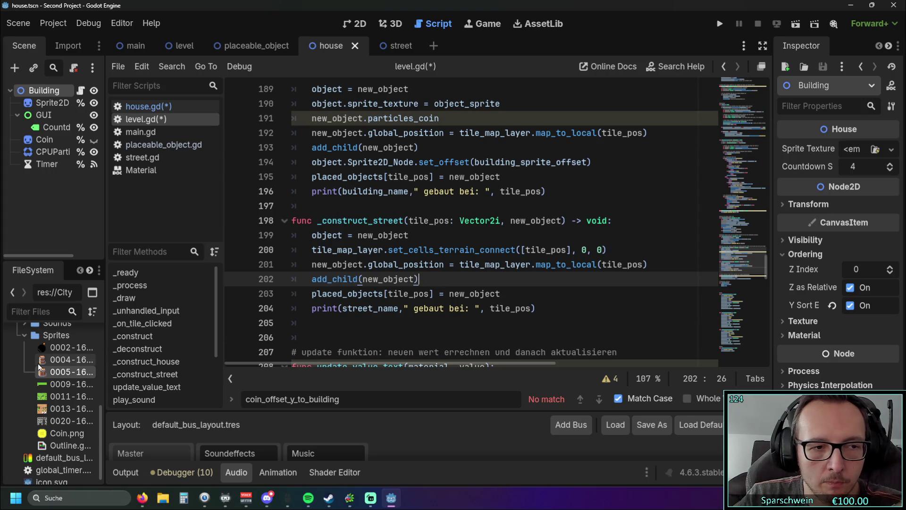
{"action": "scroll", "coordinate": [39, 366], "scroll_direction": "up", "scroll_amount": 3}
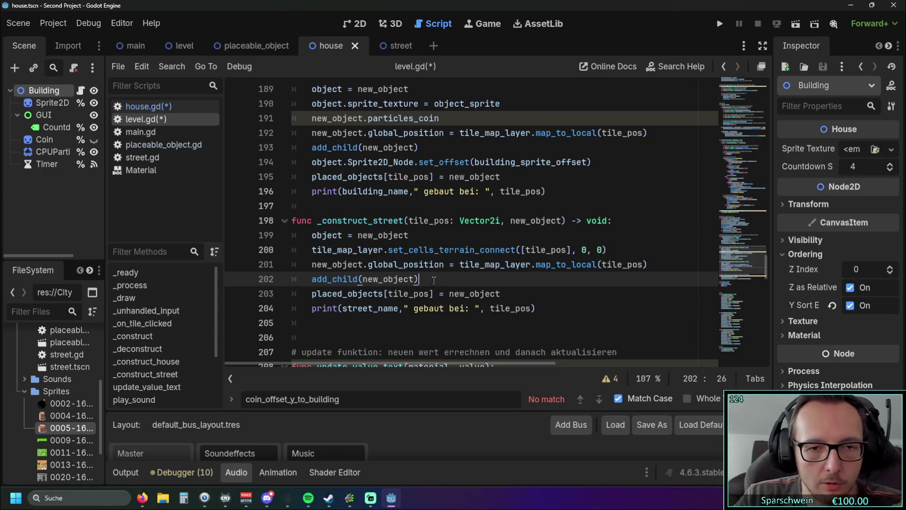
{"action": "scroll", "coordinate": [461, 267], "scroll_direction": "up", "scroll_amount": 1}
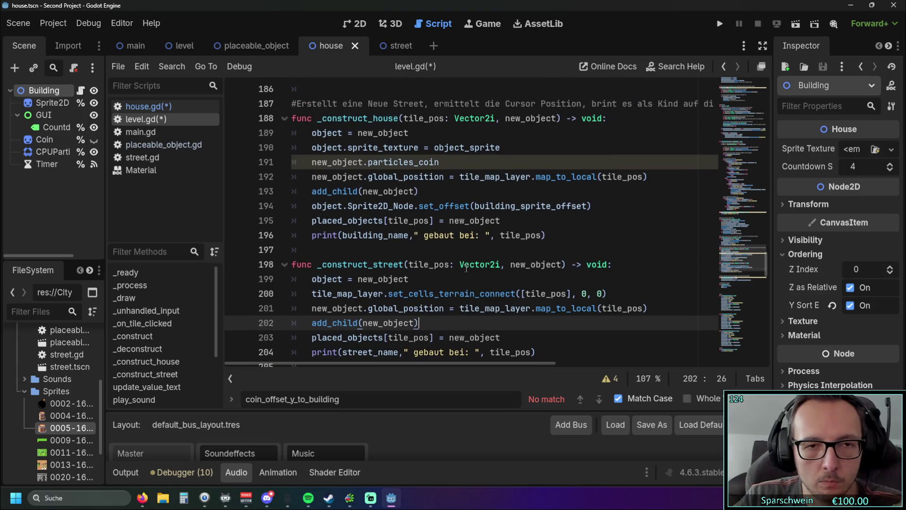
{"action": "left_click", "coordinate": [597, 207]}
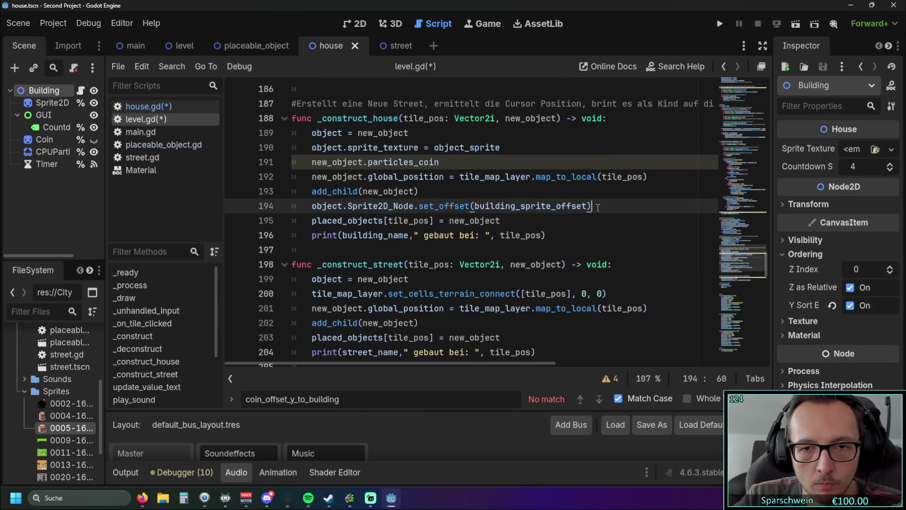
Step: Paste the three Vector2i neighbour tile_pos variables after set_offset and fix the first line's indent
{"action": "key", "text": "Return"}
{"action": "type", "text": "var tile_pos_x_1 = Vector2i(tile_pos.x+1, tile_pos.y) \t#diagonal \tvar tile_pos_x_1_y_1 = Vector2i(tile_pos.x+1, tile_pos.y+1) \t#drunter \tvar tile_pos_y_1 = Vector2i(tile_pos.x, tile_pos.y+1)"}
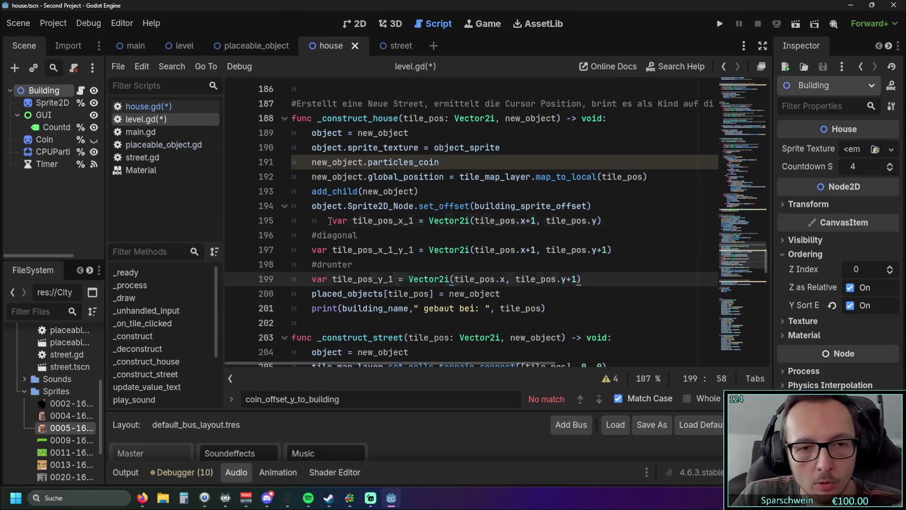
{"action": "left_click", "coordinate": [329, 221]}
{"action": "key", "text": "BackSpace"}
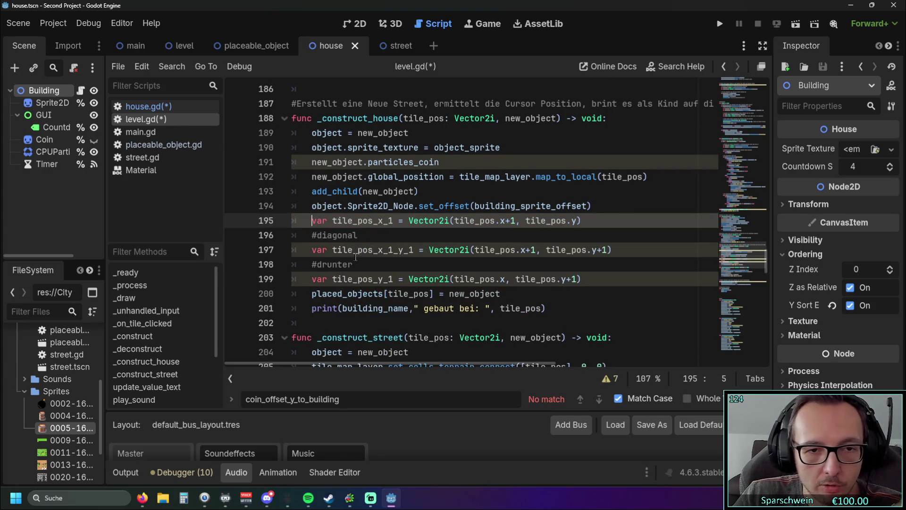
{"action": "left_click", "coordinate": [359, 259]}
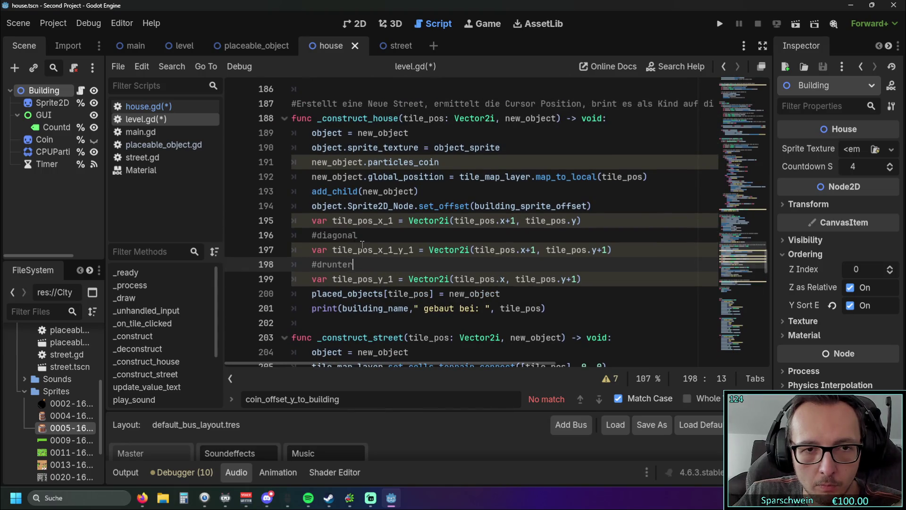
{"action": "scroll", "coordinate": [362, 245], "scroll_direction": "down", "scroll_amount": 1}
{"action": "scroll", "coordinate": [362, 245], "scroll_direction": "up", "scroll_amount": 1}
{"action": "scroll", "coordinate": [378, 247], "scroll_direction": "down", "scroll_amount": 1}
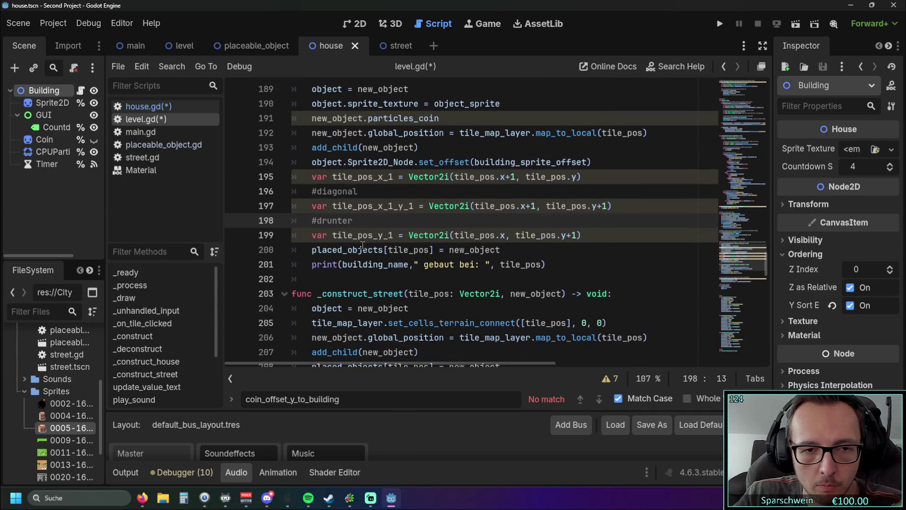
{"action": "left_click", "coordinate": [590, 235]}
Step: Add a blank line below the variables and a '#-------------' divider above them
{"action": "key", "text": "Return"}
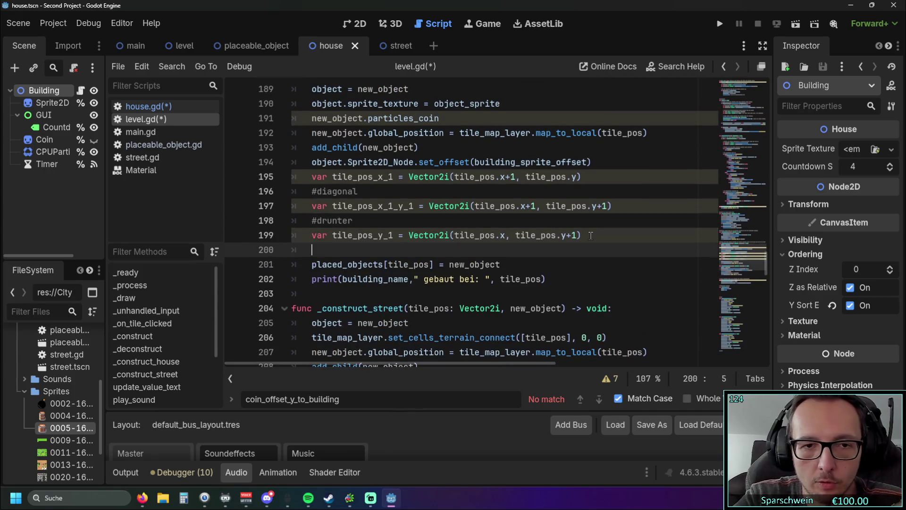
{"action": "left_click", "coordinate": [582, 166]}
{"action": "key", "text": "Return"}
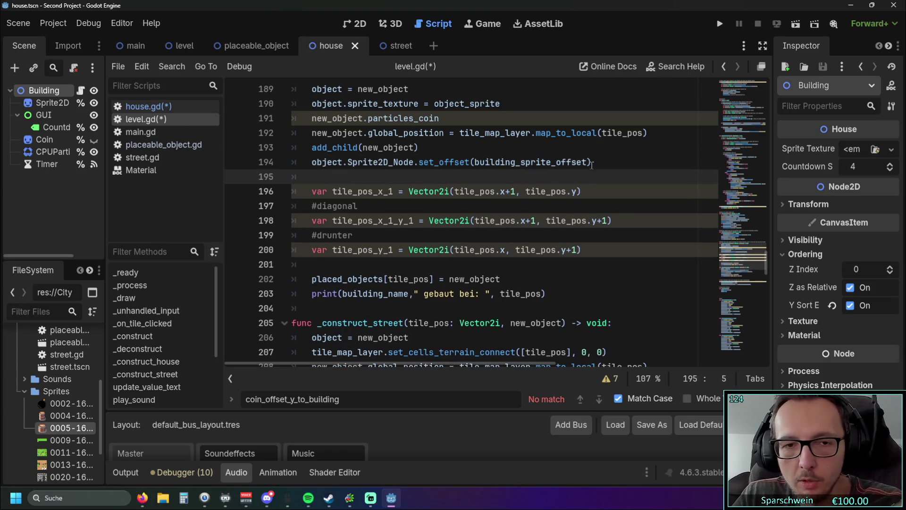
{"action": "type", "text": "-------------"}
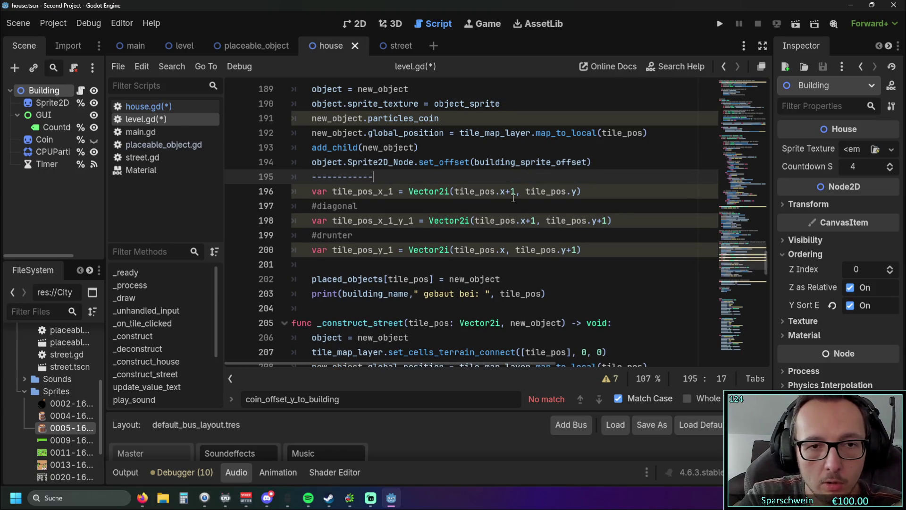
{"action": "left_click", "coordinate": [311, 177]}
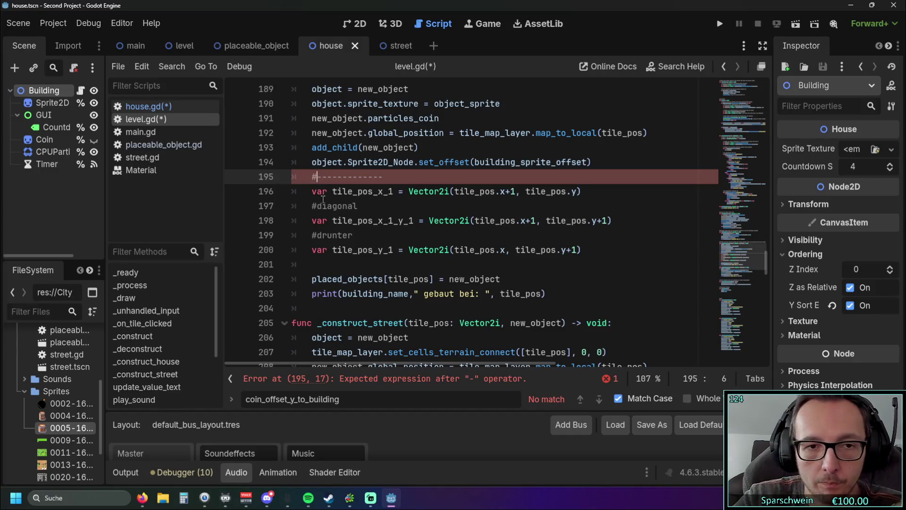
{"action": "type", "text": "#"}
Step: Delete the #diagonal and #drunter comment lines from the tile position code
{"action": "left_click_drag", "start_coordinate": [361, 206], "coordinate": [241, 205]}
{"action": "key", "text": "BackSpace"}
{"action": "triple_click", "coordinate": [330, 220]}
{"action": "key", "text": "Delete"}
{"action": "left_click", "coordinate": [344, 235]}
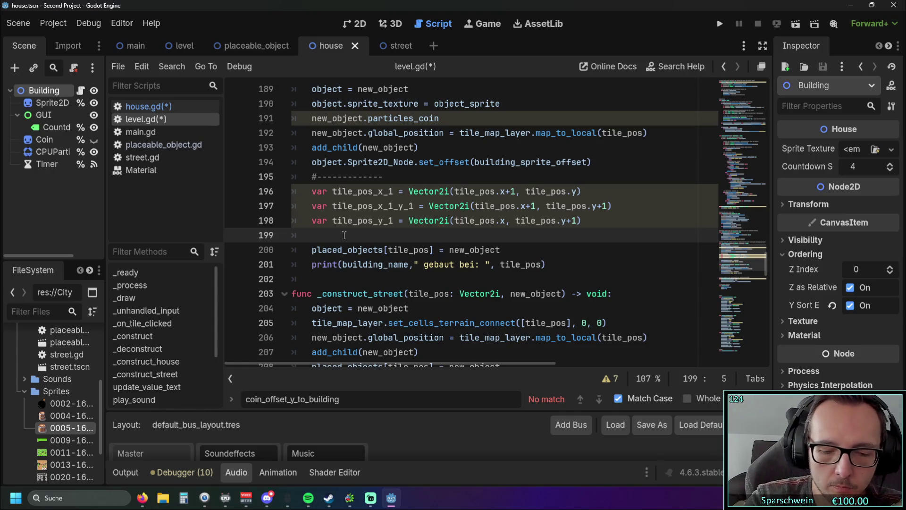
Step: Complete the placed_objects assignment line in level.gd and copy it
{"action": "type", "text": "placed"}
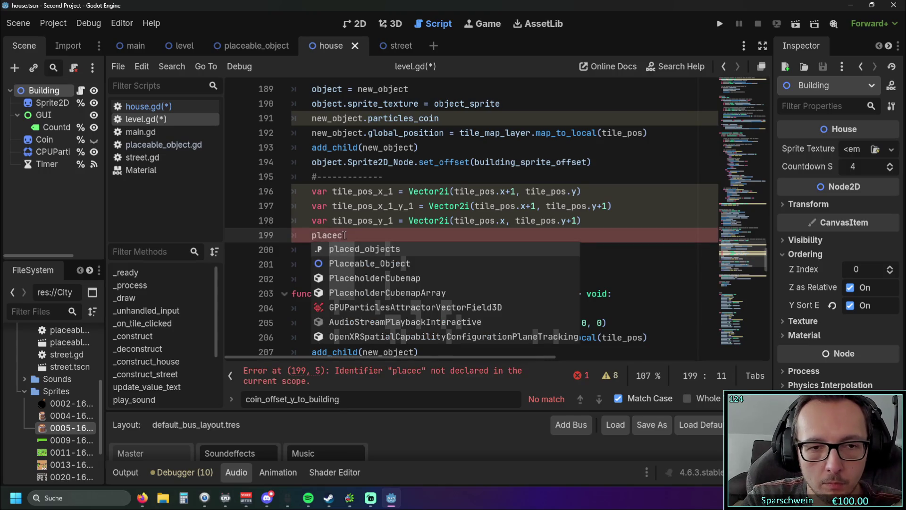
{"action": "key", "text": "Return"}
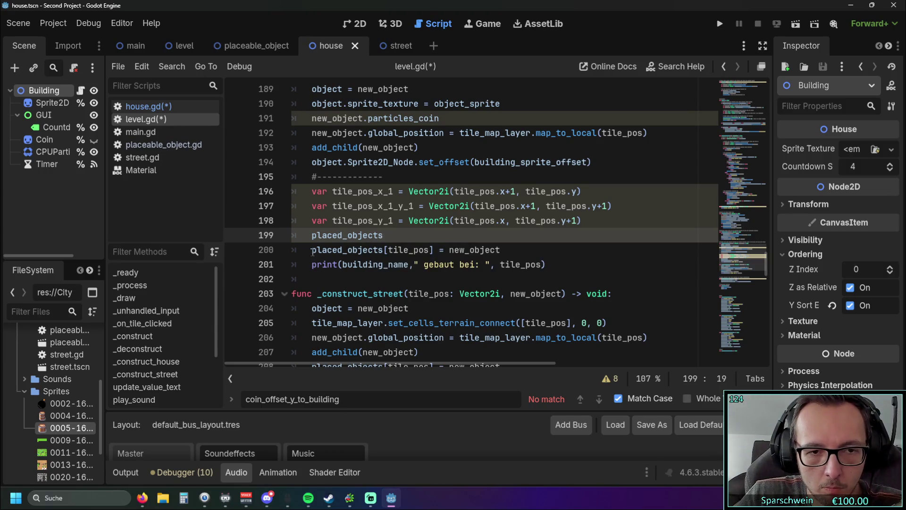
{"action": "key", "text": "Down"}
{"action": "key", "text": "Right"}
{"action": "key", "text": "Right"}
{"action": "left_click_drag", "start_coordinate": [314, 239], "coordinate": [500, 249]}
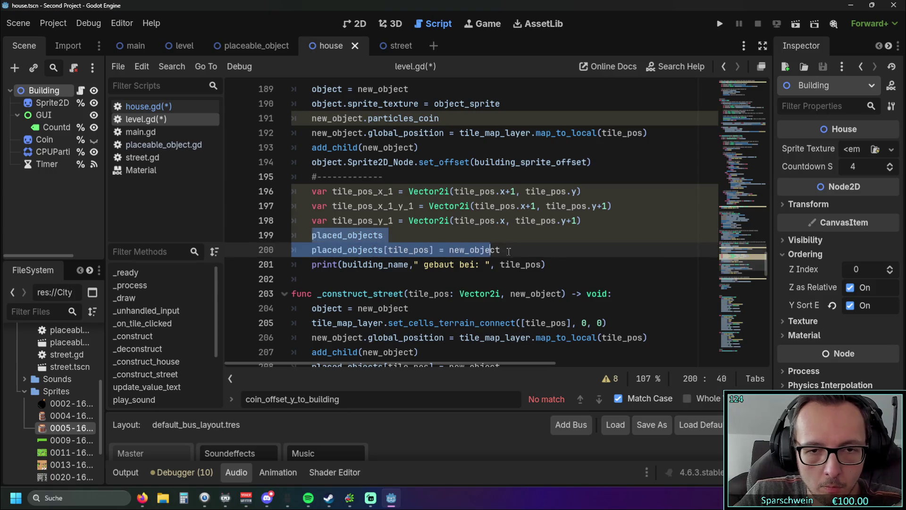
{"action": "left_click", "coordinate": [389, 236]}
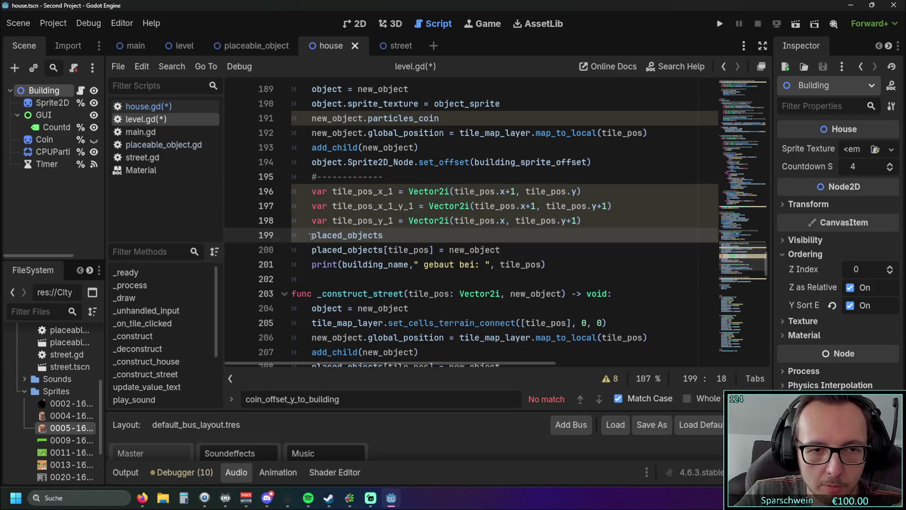
{"action": "double_click", "coordinate": [311, 236]}
{"action": "left_click", "coordinate": [311, 249]}
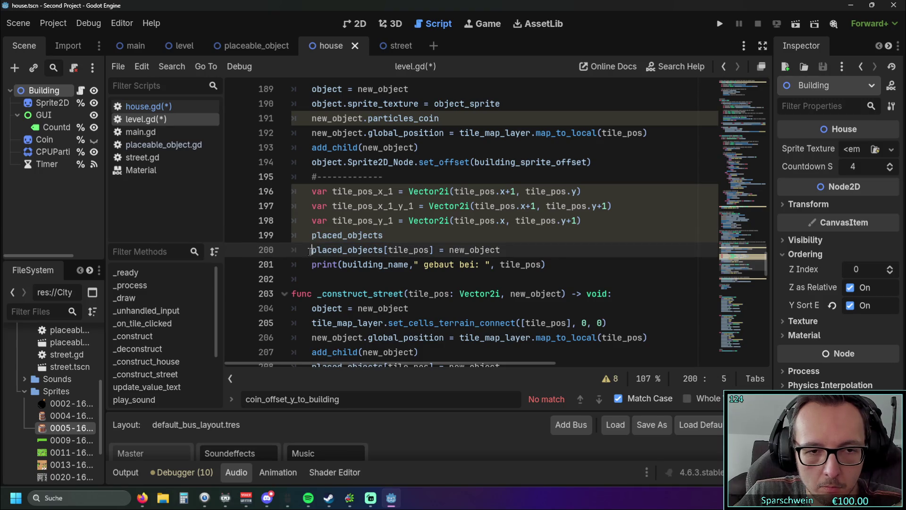
{"action": "key", "text": "ctrl+shift+Right"}
{"action": "key", "text": "ctrl+shift+Right"}
{"action": "key", "text": "ctrl+shift+Right"}
{"action": "key", "text": "ctrl+c"}
Step: Paste the assignment onto lines 199–201 and close the block with a #-------------- divider
{"action": "double_click", "coordinate": [314, 235]}
{"action": "key", "text": "ctrl+v"}
{"action": "key", "text": "Return"}
{"action": "key", "text": "ctrl+v"}
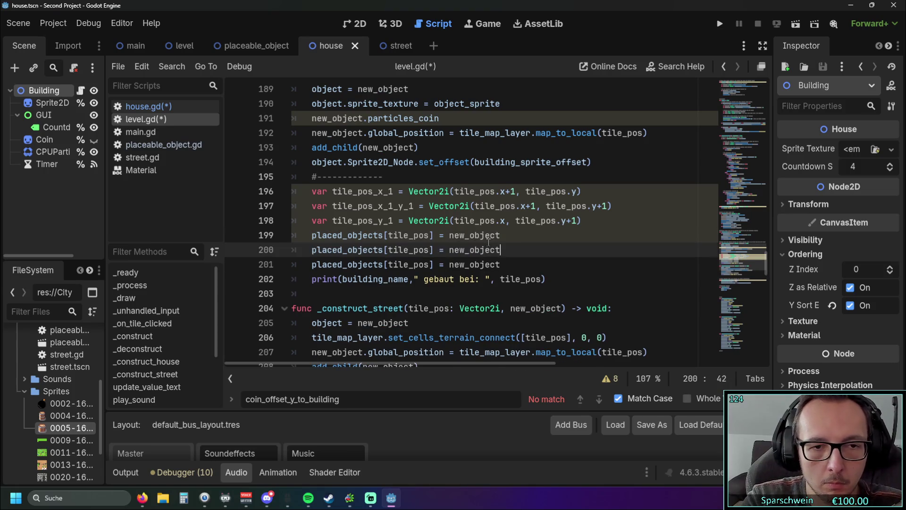
{"action": "key", "text": "Return"}
{"action": "key", "text": "ctrl+v"}
{"action": "key", "text": "Return"}
{"action": "type", "text": "#"}
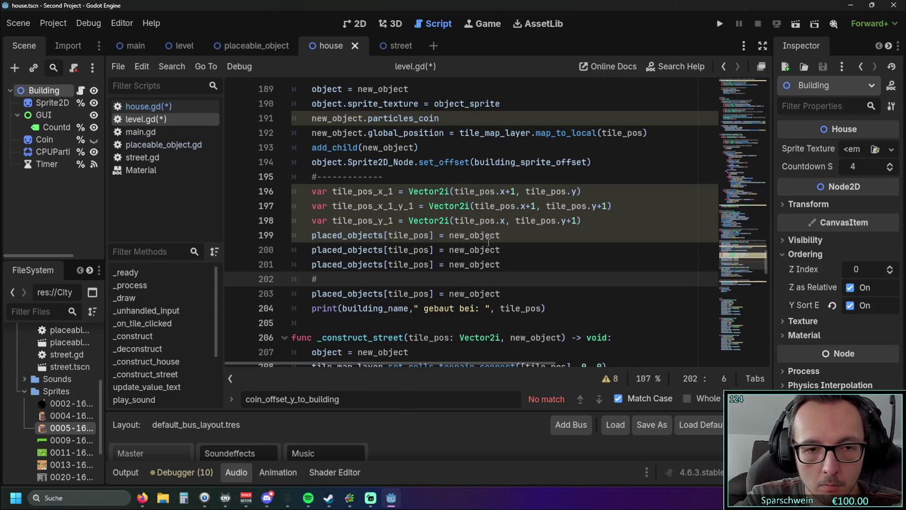
{"action": "type", "text": "--------------"}
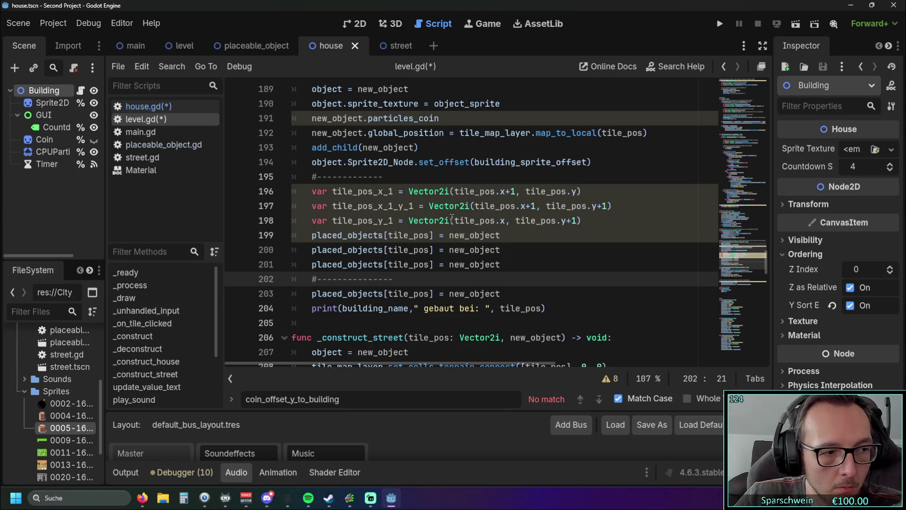
Step: Replace new_object on the first copied assignment with tile_pos_x_1
{"action": "key", "text": "shift+Up"}
{"action": "key", "text": "shift+Up"}
{"action": "key", "text": "shift+Up"}
{"action": "key", "text": "shift+Home"}
{"action": "left_click", "coordinate": [418, 290]}
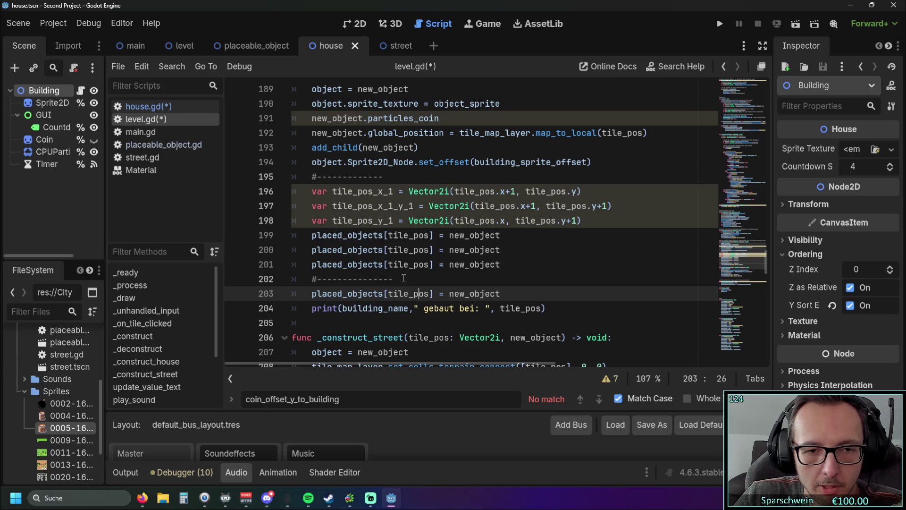
{"action": "left_click", "coordinate": [403, 278]}
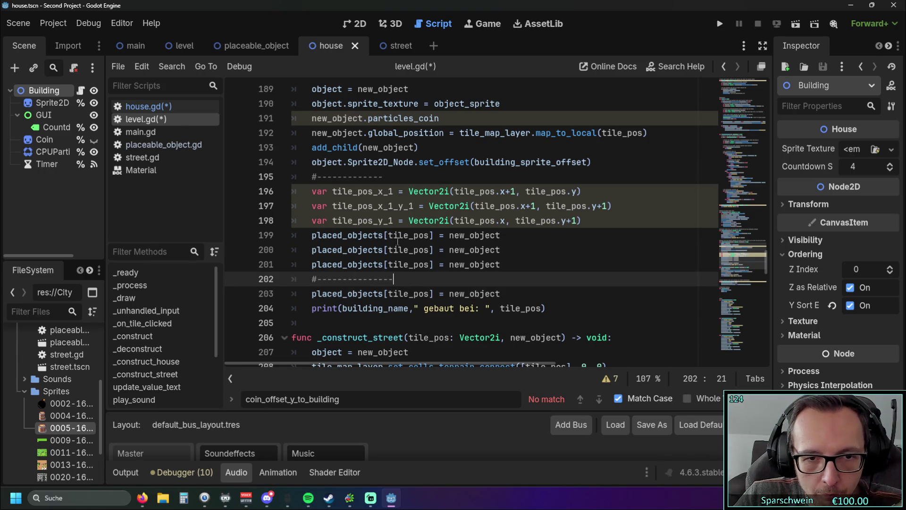
{"action": "left_click_drag", "start_coordinate": [333, 191], "coordinate": [393, 191]}
{"action": "key", "text": "ctrl+c"}
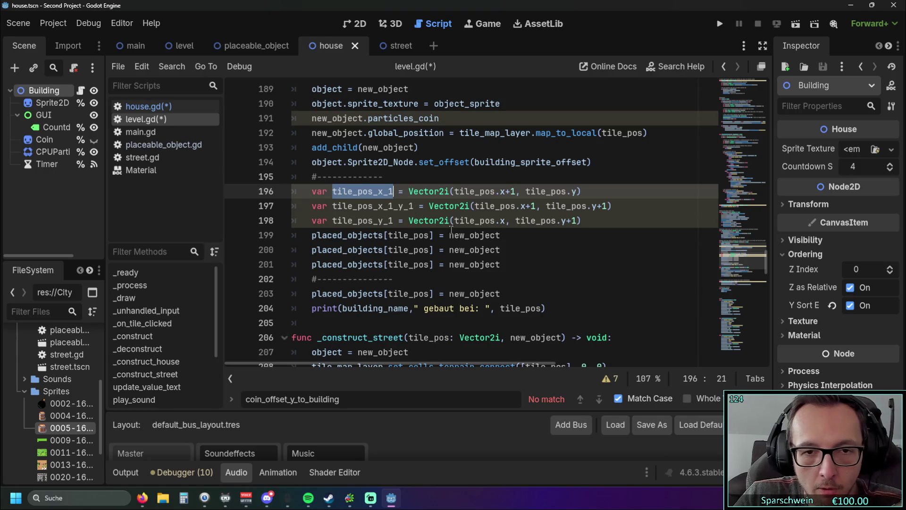
{"action": "double_click", "coordinate": [472, 235]}
{"action": "key", "text": "ctrl+v"}
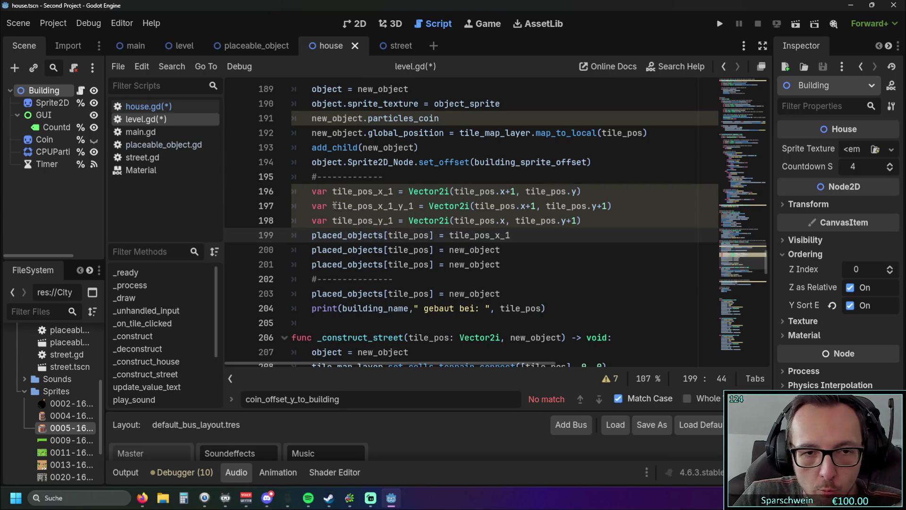
Step: Paste tile_pos_x_1_y_1 and tile_pos_y_1 over new_object in the other copies, then undo
{"action": "double_click", "coordinate": [351, 206]}
{"action": "key", "text": "ctrl+c"}
{"action": "double_click", "coordinate": [472, 250]}
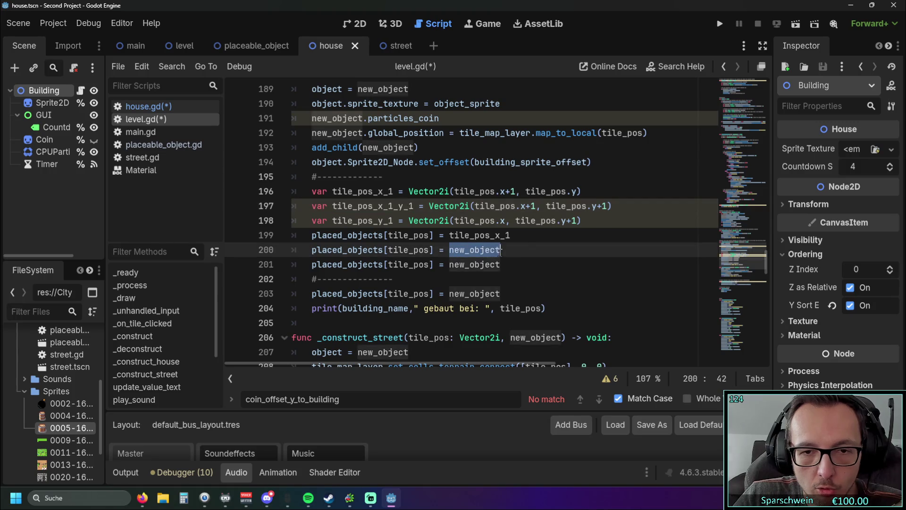
{"action": "key", "text": "ctrl+v"}
{"action": "left_click_drag", "start_coordinate": [333, 221], "coordinate": [394, 222]}
{"action": "key", "text": "ctrl+c"}
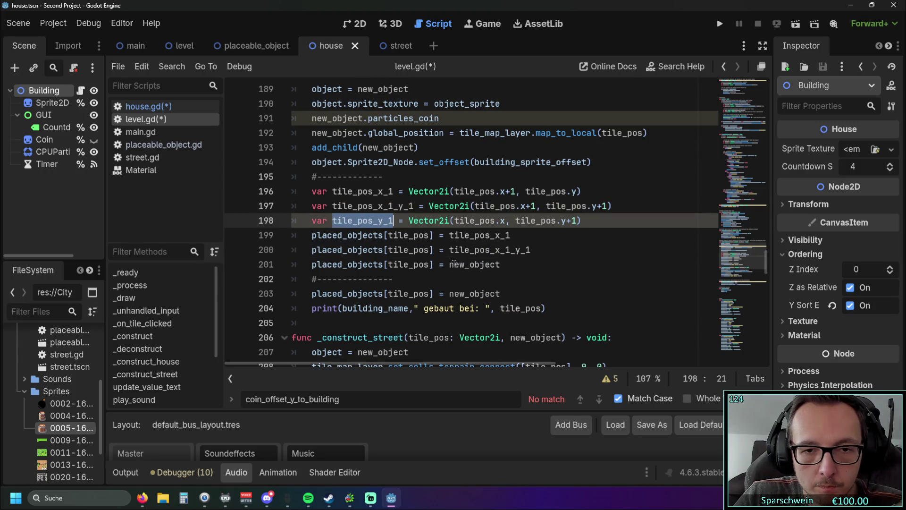
{"action": "double_click", "coordinate": [472, 264]}
{"action": "key", "text": "ctrl+v"}
{"action": "left_click", "coordinate": [513, 282]}
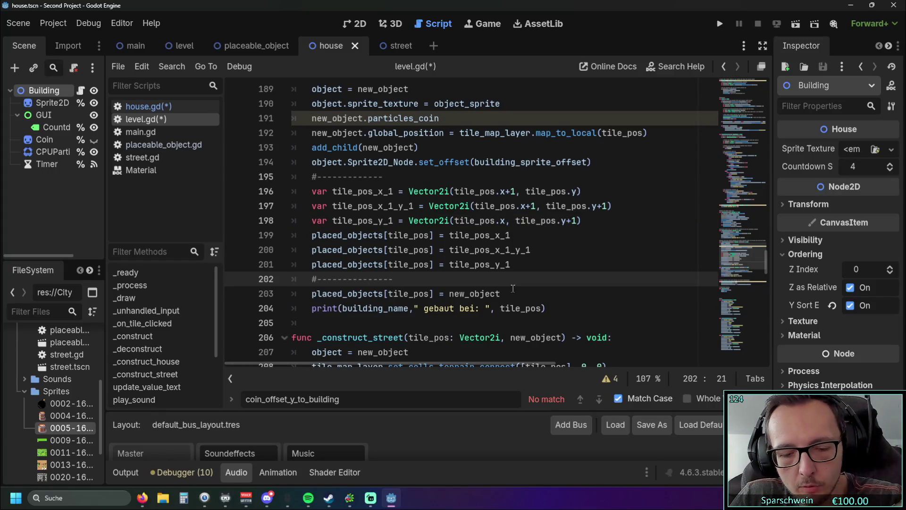
{"action": "key", "text": "ctrl+z"}
{"action": "key", "text": "ctrl+z"}
{"action": "key", "text": "ctrl+z"}
Step: Set the placed_objects keys on lines 199–201 to tile_pos_x_1, tile_pos_x_1_y_1 and tile_pos_y_1
{"action": "double_click", "coordinate": [401, 264]}
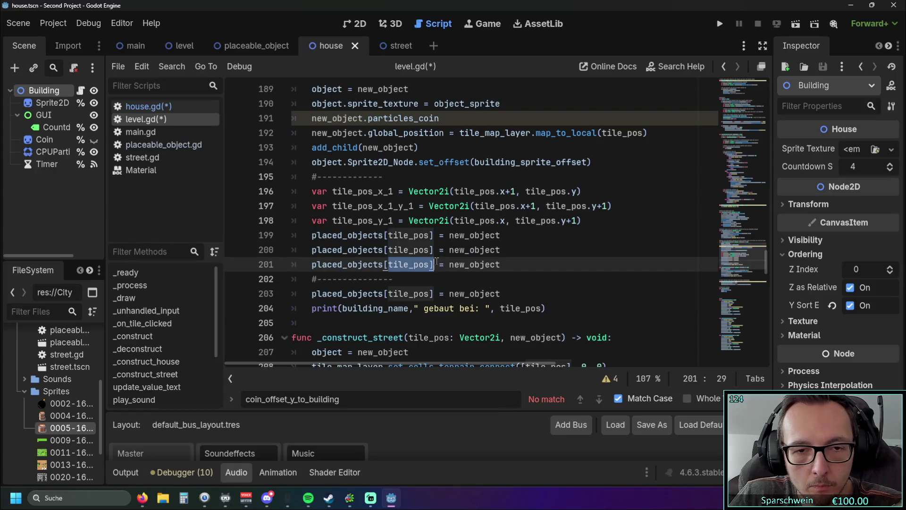
{"action": "key", "text": "ctrl+v"}
{"action": "left_click", "coordinate": [332, 206]}
{"action": "double_click", "coordinate": [332, 206]}
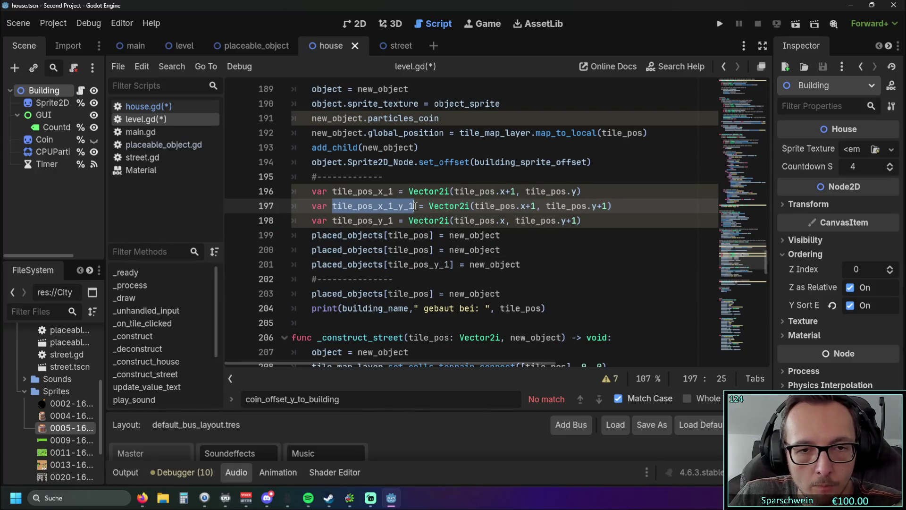
{"action": "double_click", "coordinate": [427, 249]}
{"action": "key", "text": "ctrl+v"}
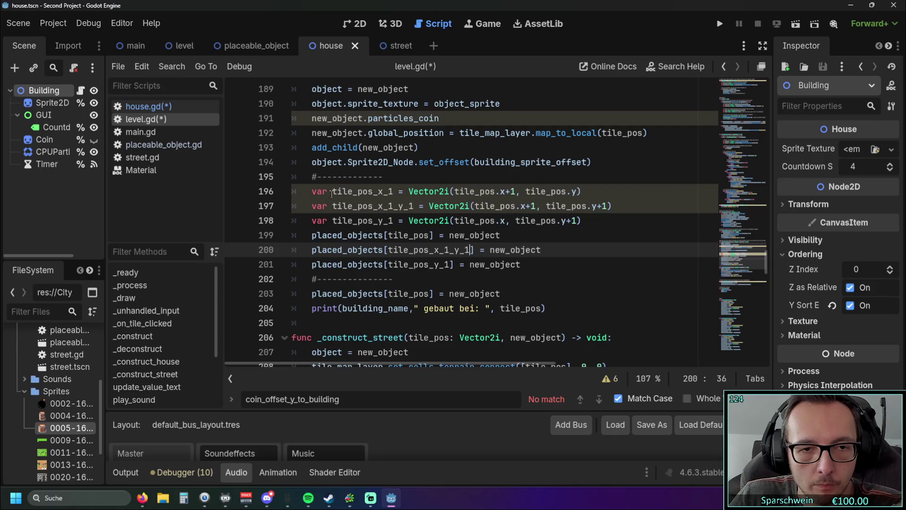
{"action": "double_click", "coordinate": [362, 191]}
{"action": "left_click", "coordinate": [387, 235]}
{"action": "double_click", "coordinate": [406, 235]}
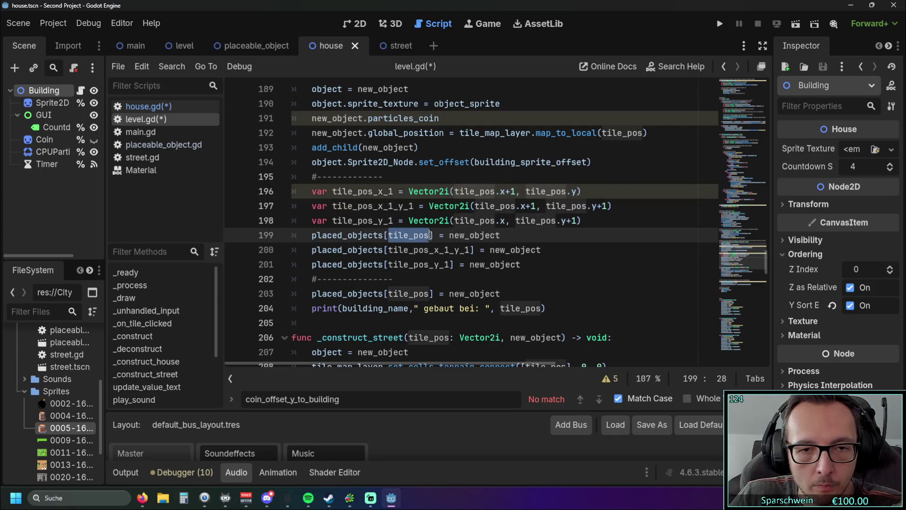
{"action": "key", "text": "ctrl+v"}
{"action": "key", "text": "Down"}
{"action": "key", "text": "Down"}
{"action": "key", "text": "Down"}
{"action": "key", "text": "Up"}
{"action": "left_click", "coordinate": [720, 23]}
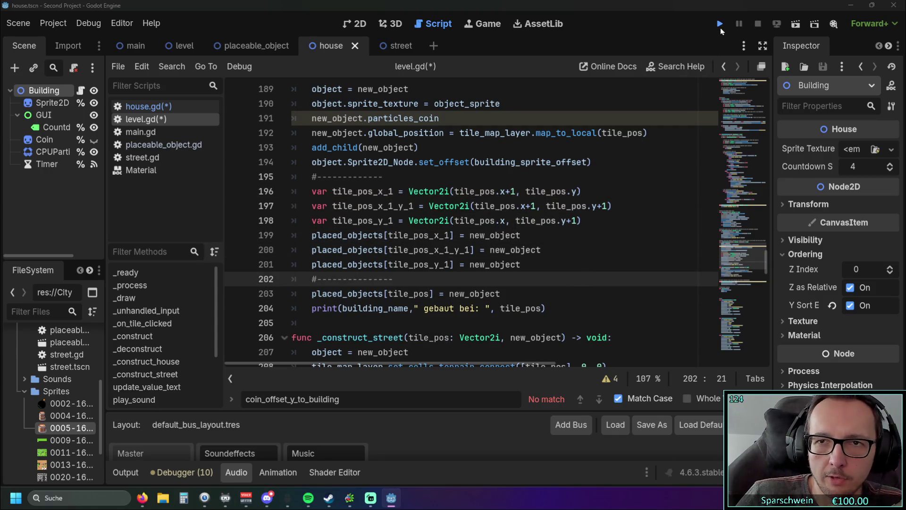
Step: Place a barrel on the grass and confirm its neighbouring tiles reject another building
{"action": "key", "text": "1"}
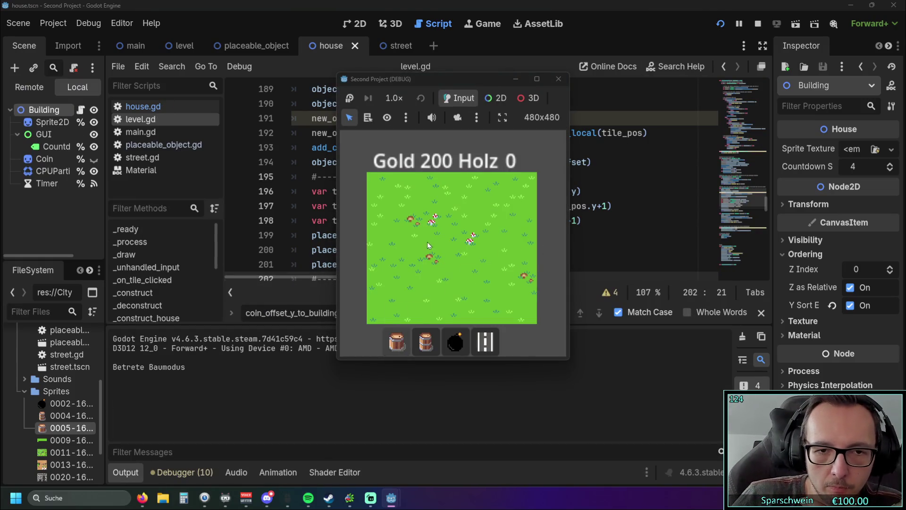
{"action": "left_click", "coordinate": [418, 256]}
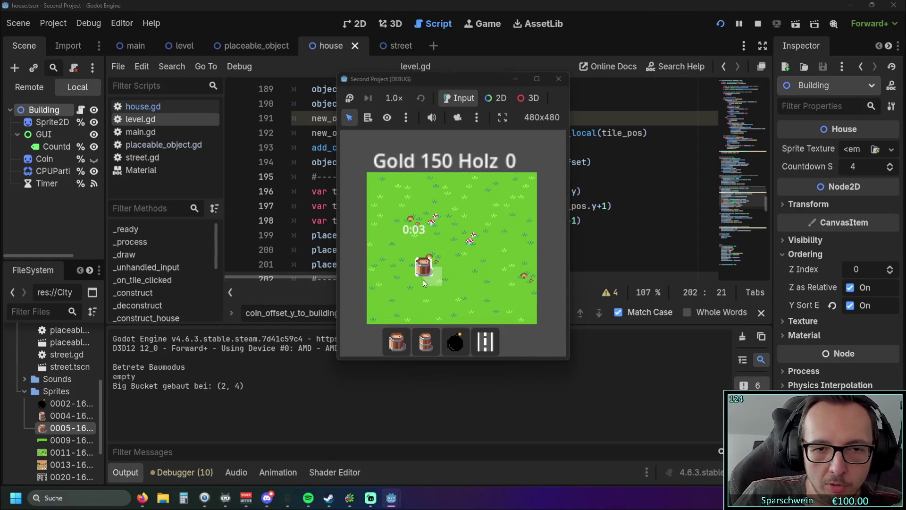
{"action": "key", "text": "1"}
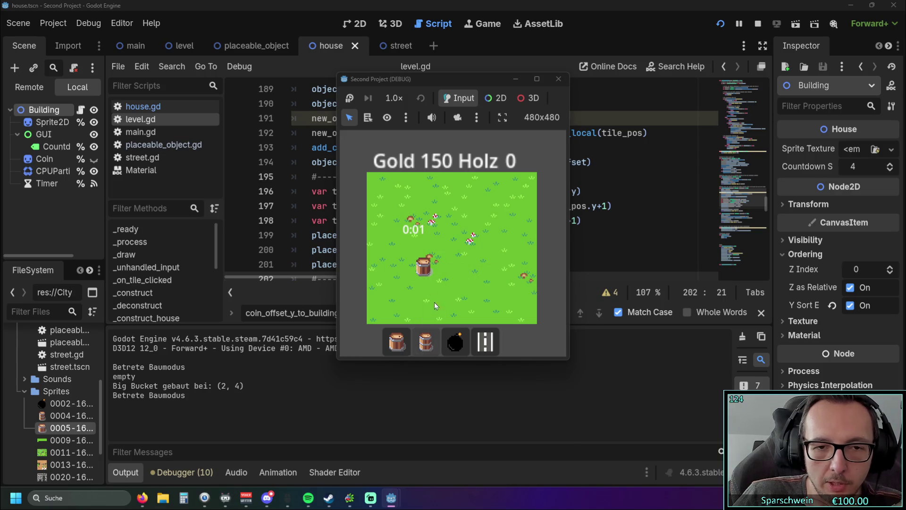
{"action": "left_click", "coordinate": [433, 279]}
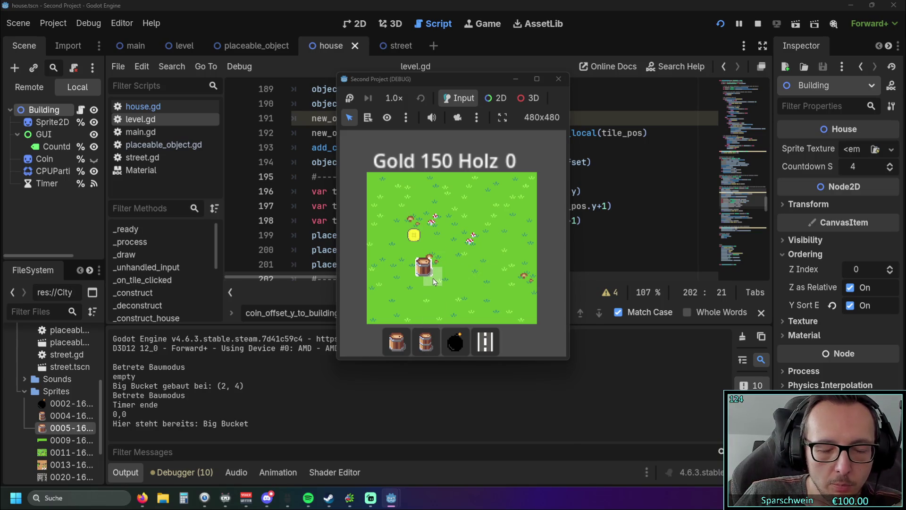
{"action": "left_click", "coordinate": [432, 278]}
{"action": "left_click", "coordinate": [433, 278]}
{"action": "right_click", "coordinate": [497, 253]}
Step: Collect the barrel's coins, then place a second barrel at tile (4, 4)
{"action": "left_click", "coordinate": [432, 277]}
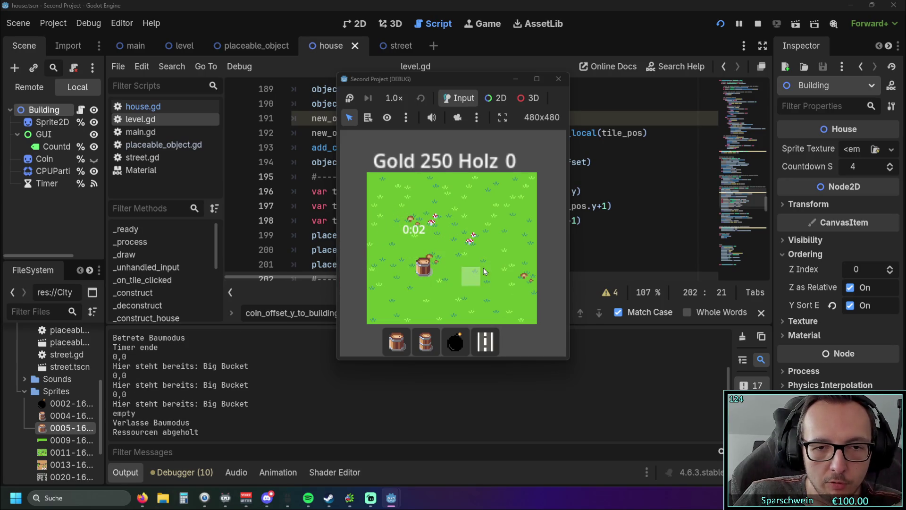
{"action": "left_click", "coordinate": [434, 278]}
{"action": "triple_click", "coordinate": [436, 278]}
{"action": "double_click", "coordinate": [436, 276]}
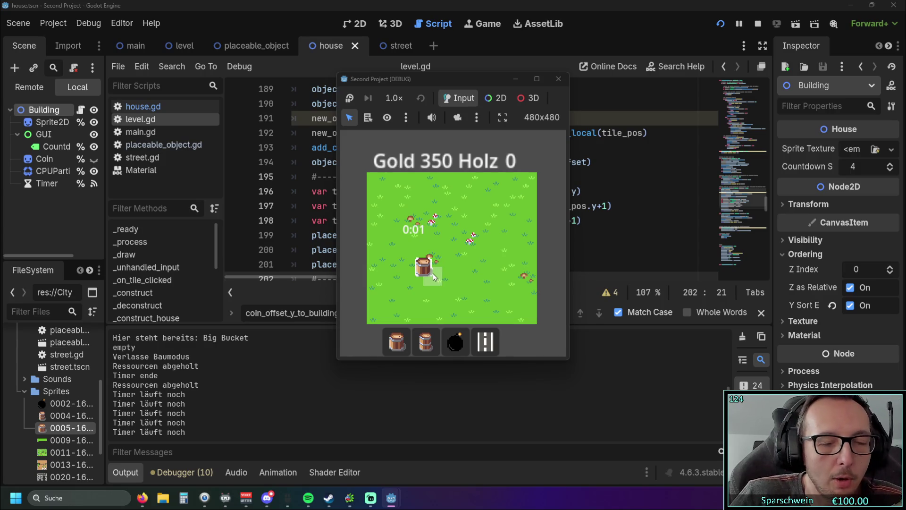
{"action": "left_click", "coordinate": [433, 274]}
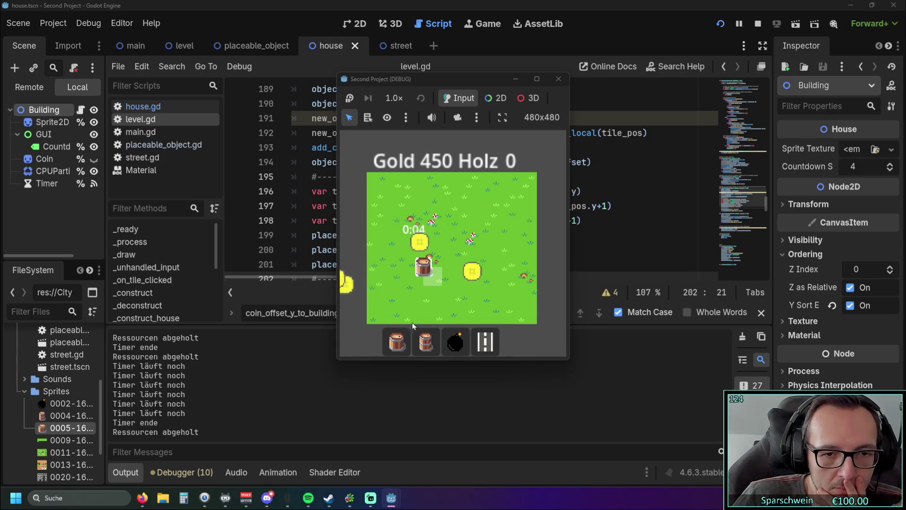
{"action": "left_click", "coordinate": [396, 341]}
{"action": "left_click", "coordinate": [448, 266]}
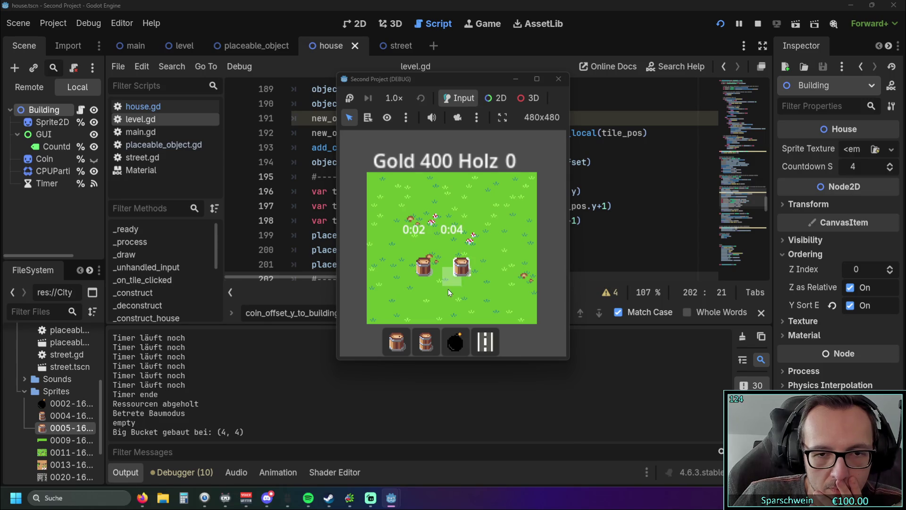
Step: Harvest coins from both Big Buckets over several timer cycles to 2300 gold, then stop the debug run
{"action": "right_click", "coordinate": [450, 299]}
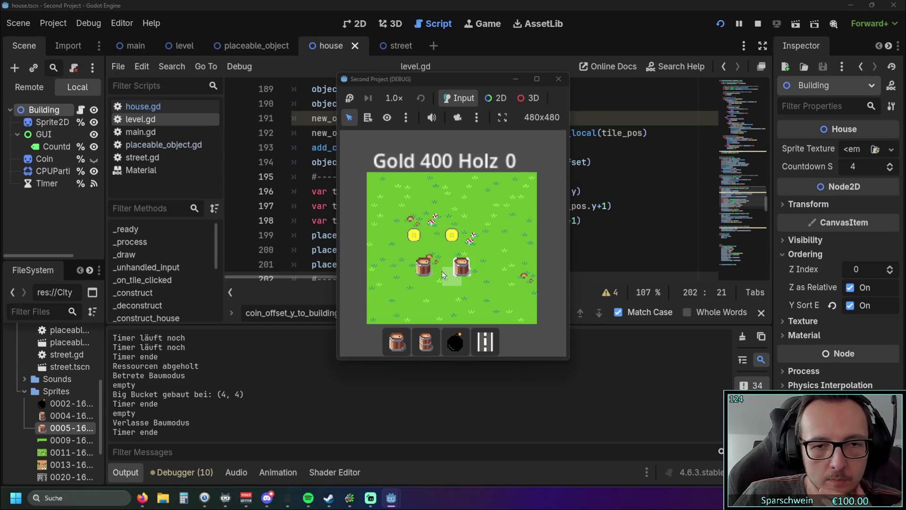
{"action": "left_click", "coordinate": [462, 270]}
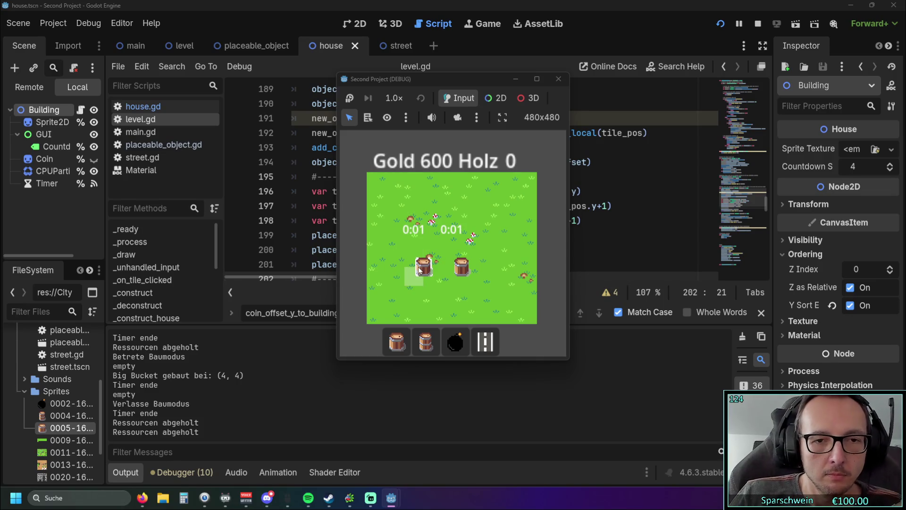
{"action": "left_click", "coordinate": [423, 267]}
{"action": "left_click", "coordinate": [459, 269]}
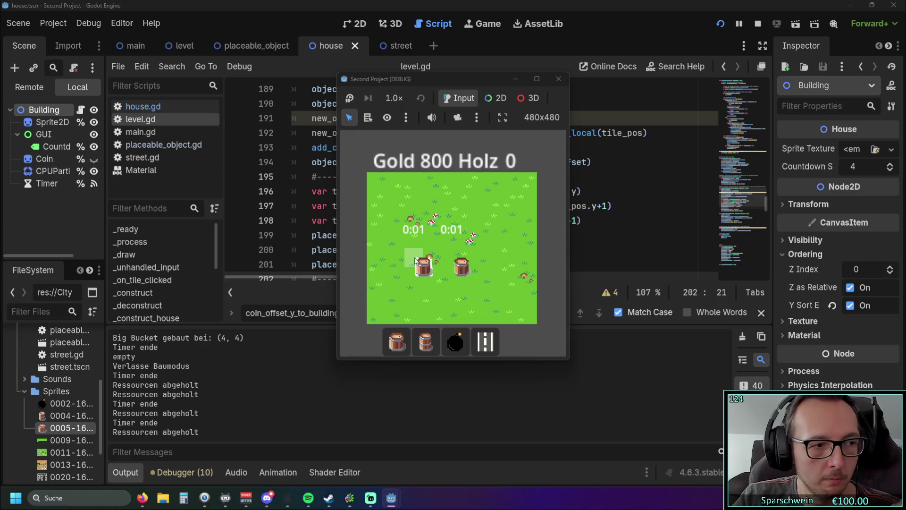
{"action": "left_click", "coordinate": [430, 269]}
{"action": "left_click", "coordinate": [430, 268]}
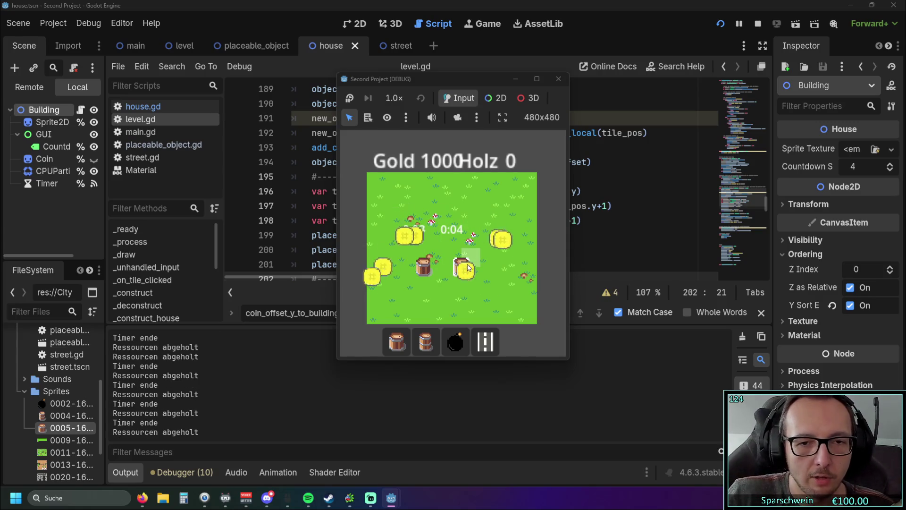
{"action": "left_click", "coordinate": [410, 267]}
{"action": "left_click", "coordinate": [462, 265]}
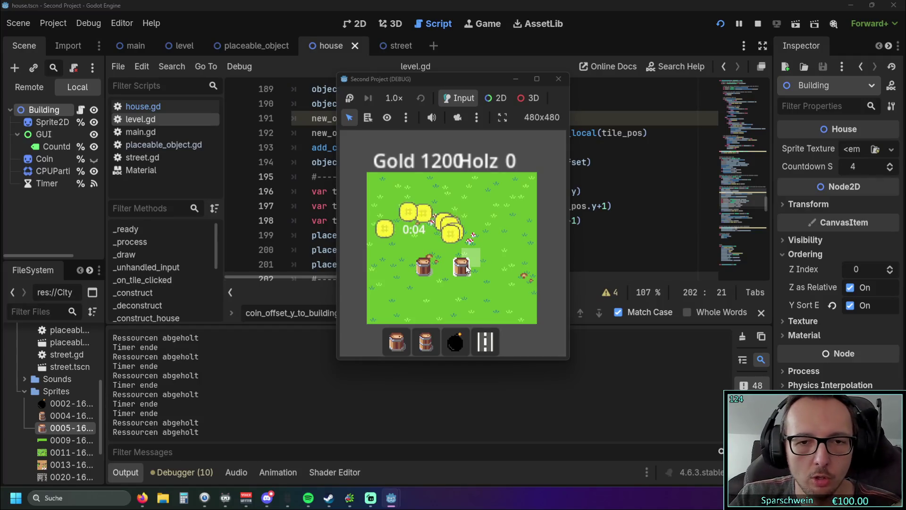
{"action": "left_click", "coordinate": [430, 268]}
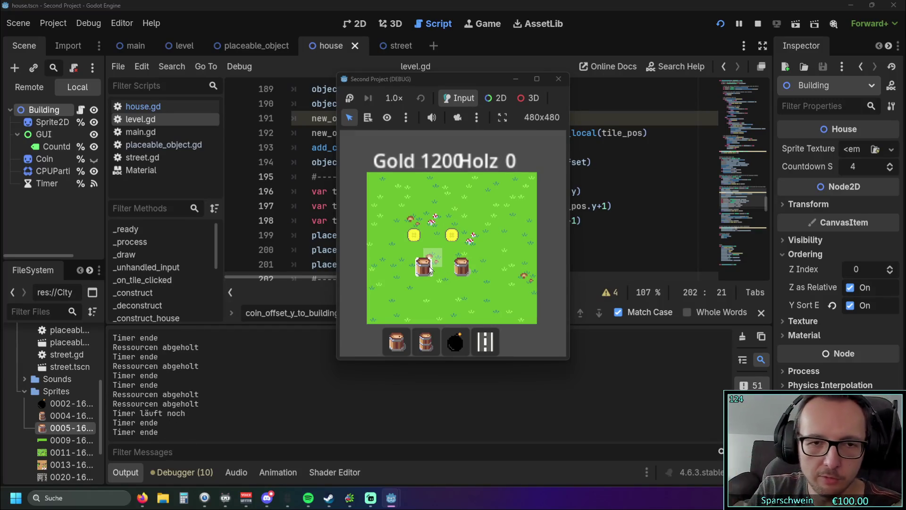
{"action": "left_click", "coordinate": [430, 268]}
{"action": "left_click", "coordinate": [462, 265]}
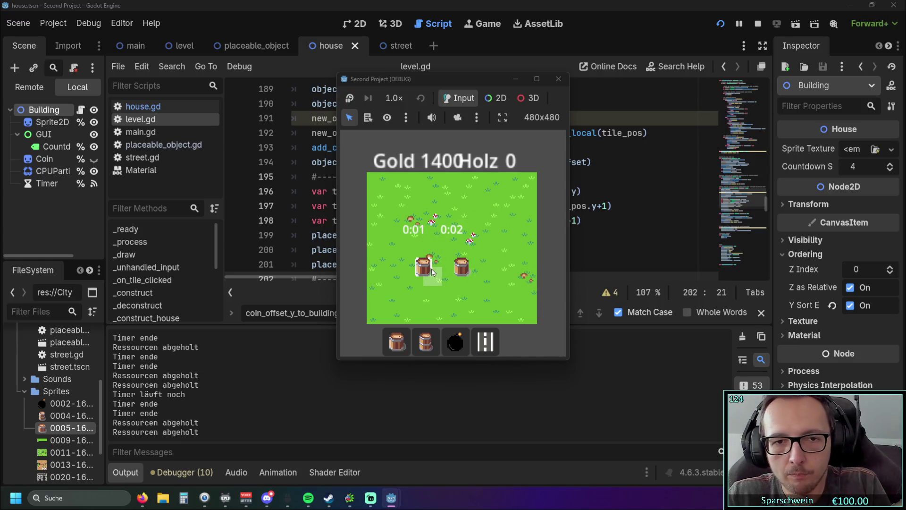
{"action": "left_click", "coordinate": [425, 267]}
{"action": "left_click", "coordinate": [460, 264]}
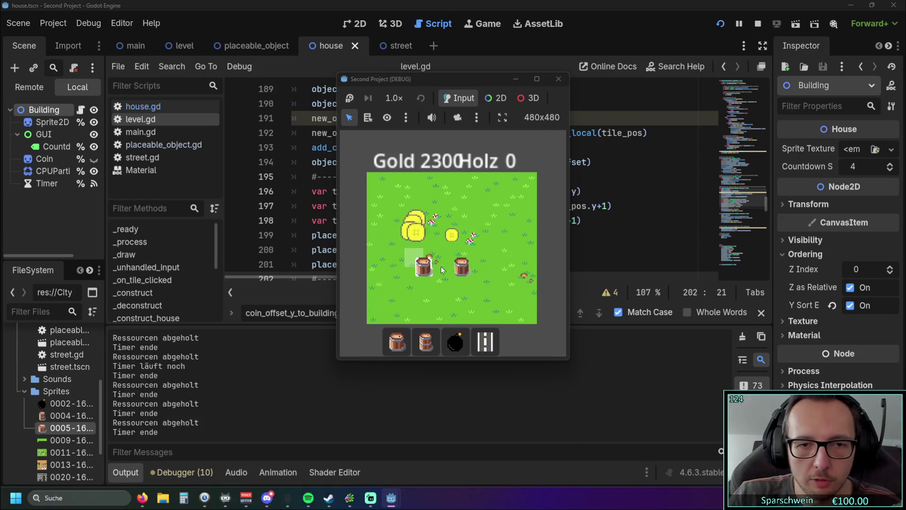
{"action": "left_click", "coordinate": [558, 78]}
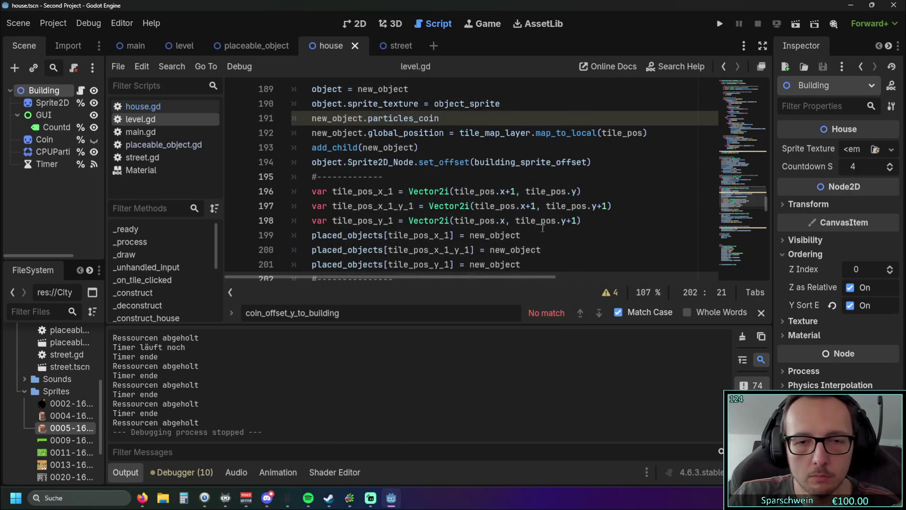
{"action": "left_click", "coordinate": [543, 226]}
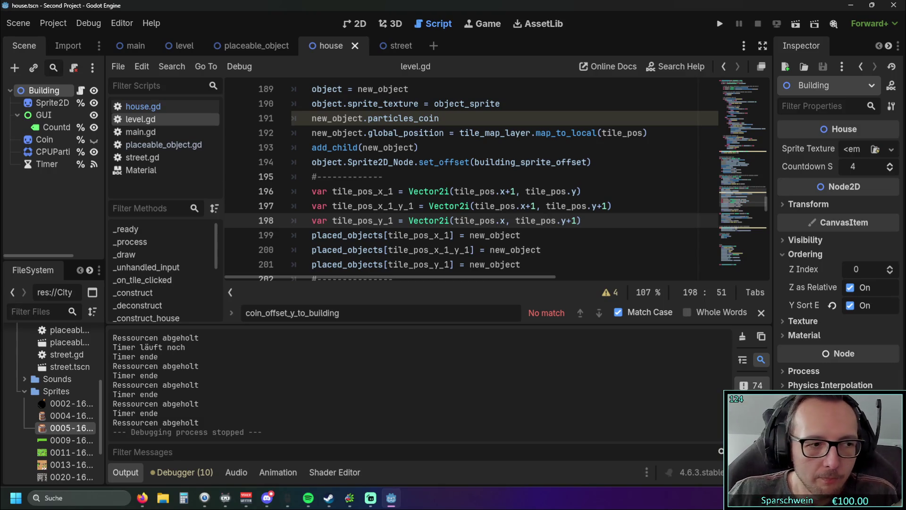
{"action": "scroll", "coordinate": [613, 233], "scroll_direction": "down", "scroll_amount": 1}
{"action": "left_click", "coordinate": [570, 236]}
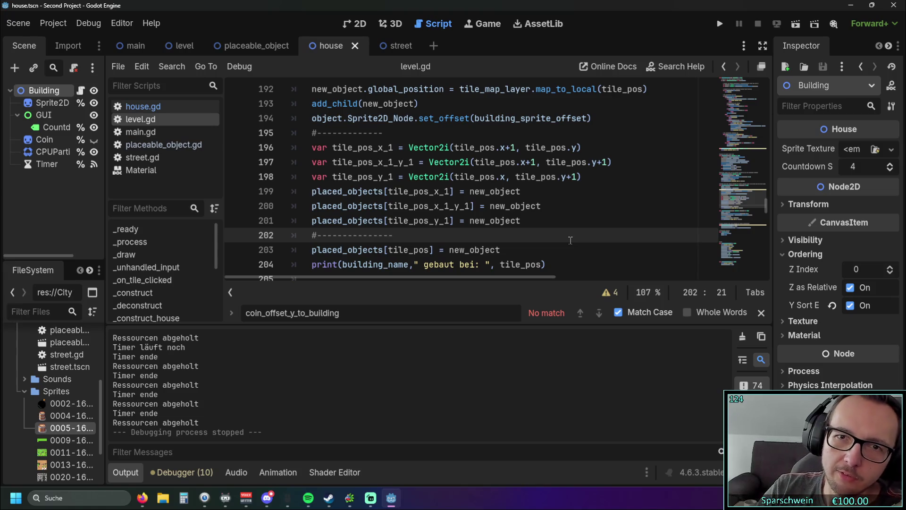
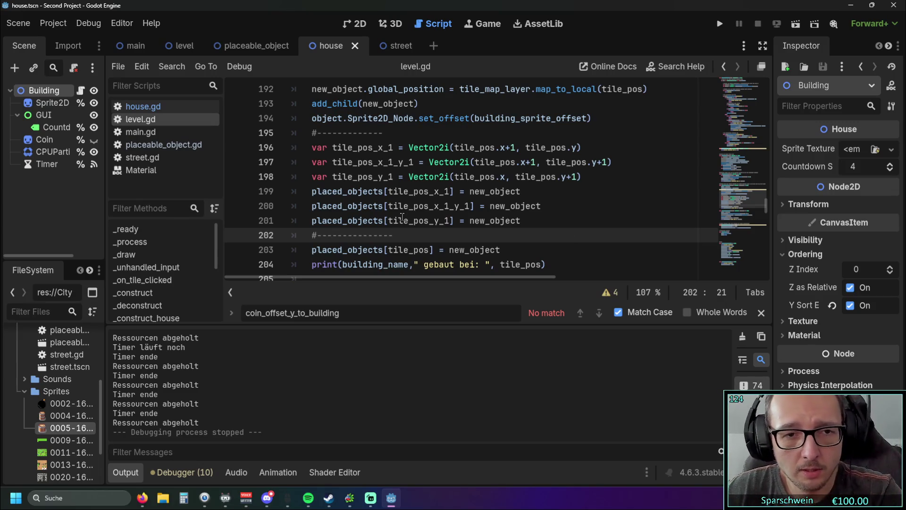
Step: Resize the Output panel back to its earlier height and show the Audio bus layout instead
{"action": "scroll", "coordinate": [399, 199], "scroll_direction": "up", "scroll_amount": 4}
{"action": "scroll", "coordinate": [406, 195], "scroll_direction": "down", "scroll_amount": 5}
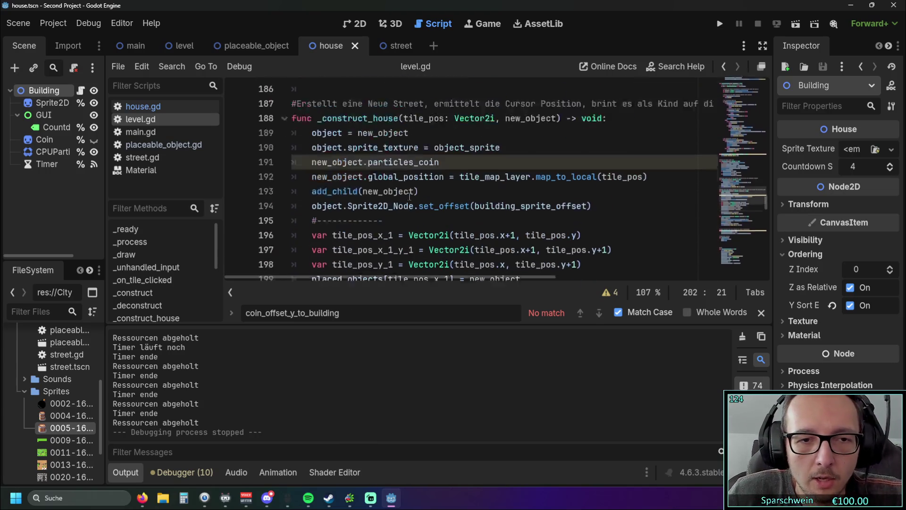
{"action": "scroll", "coordinate": [413, 192], "scroll_direction": "down", "scroll_amount": 14}
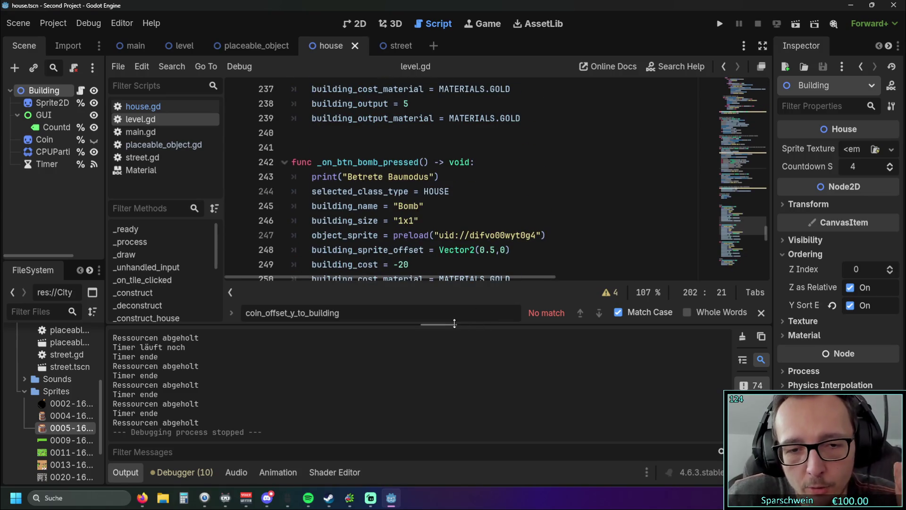
{"action": "left_click_drag", "start_coordinate": [453, 324], "coordinate": [453, 255]}
{"action": "left_click_drag", "start_coordinate": [453, 357], "coordinate": [325, 413]}
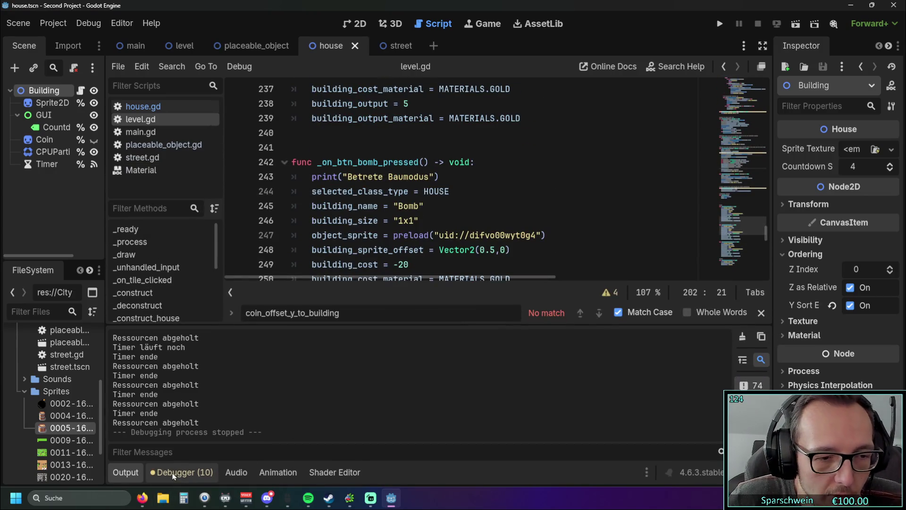
{"action": "left_click", "coordinate": [236, 472]}
Step: Scroll level.gd to the _draw() hover-highlight code
{"action": "scroll", "coordinate": [500, 274], "scroll_direction": "up", "scroll_amount": 13}
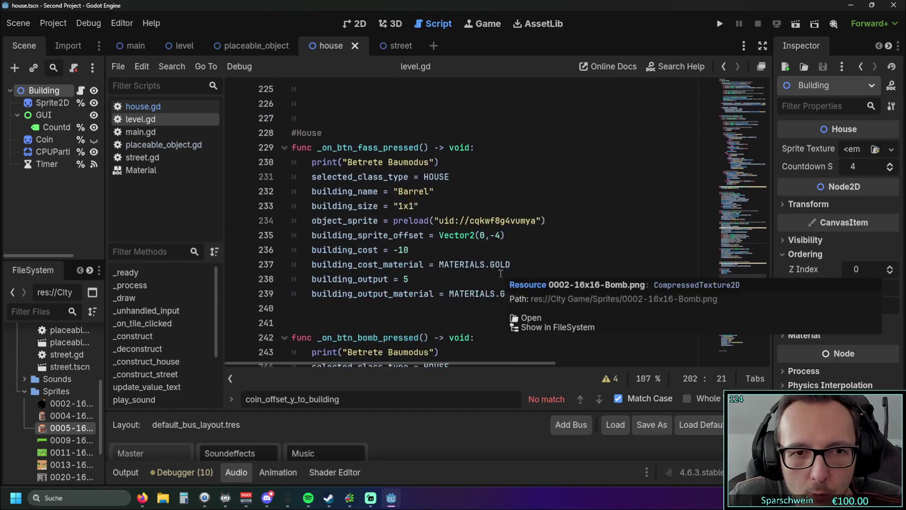
{"action": "scroll", "coordinate": [501, 274], "scroll_direction": "up", "scroll_amount": 20}
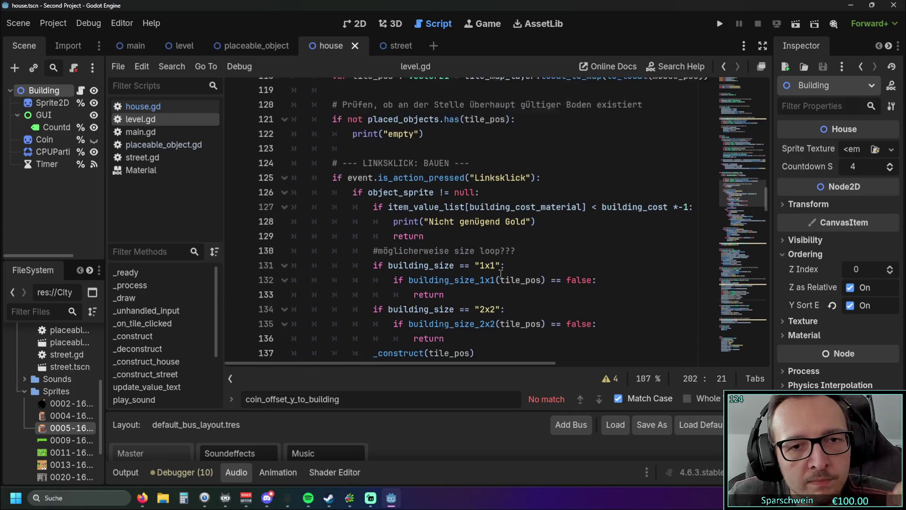
{"action": "scroll", "coordinate": [501, 272], "scroll_direction": "up", "scroll_amount": 1}
{"action": "scroll", "coordinate": [490, 269], "scroll_direction": "up", "scroll_amount": 14}
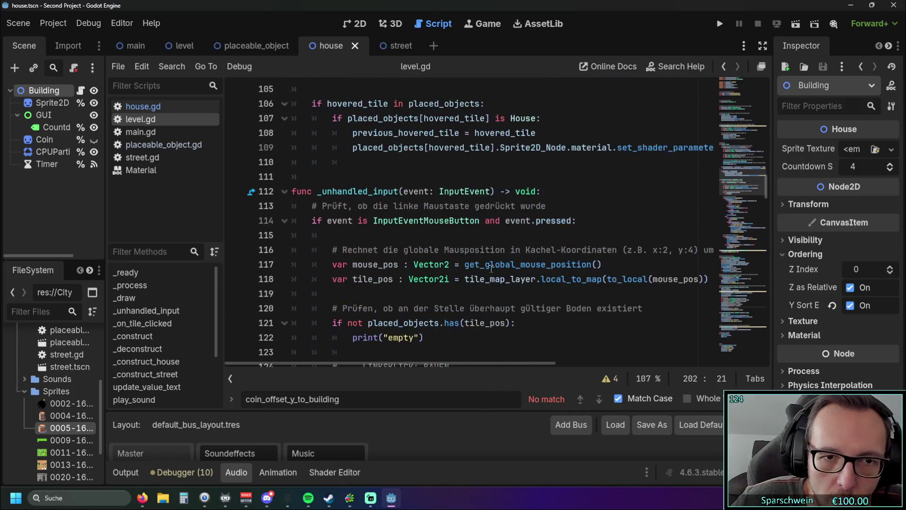
{"action": "scroll", "coordinate": [488, 264], "scroll_direction": "down", "scroll_amount": 4}
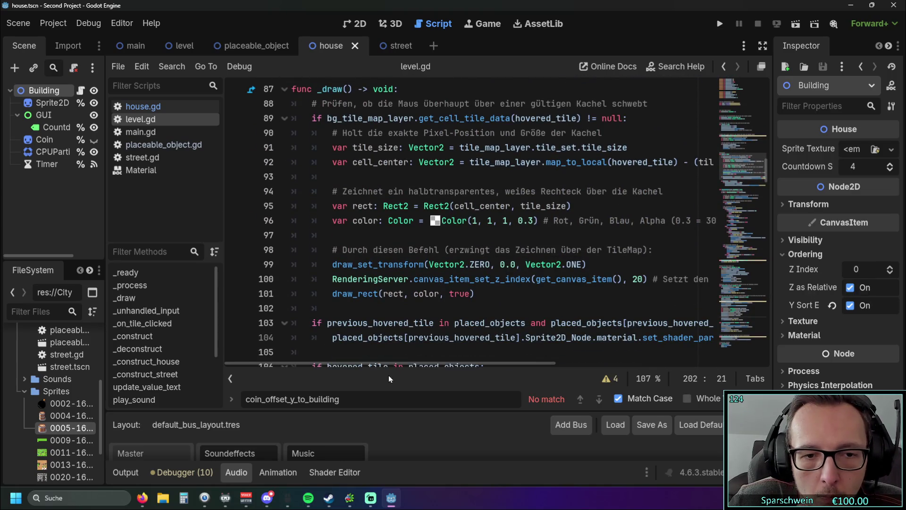
{"action": "scroll", "coordinate": [366, 326], "scroll_direction": "up", "scroll_amount": 6}
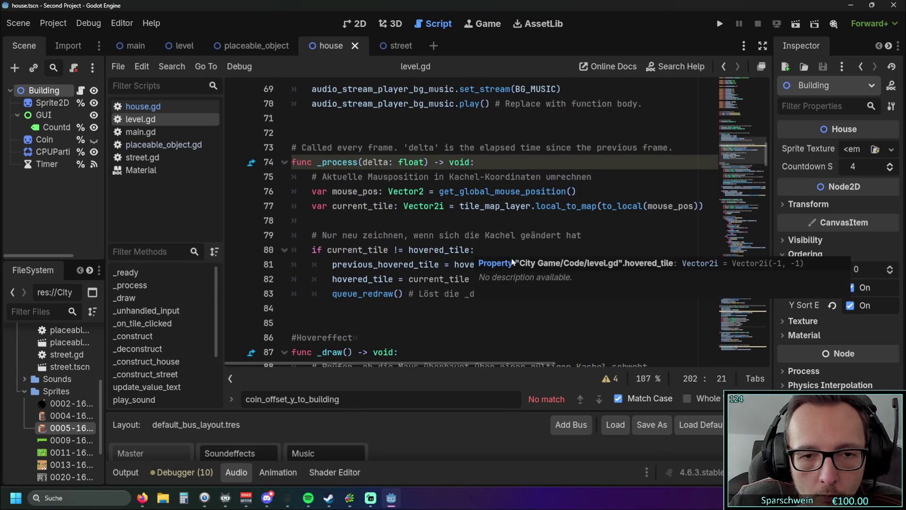
{"action": "scroll", "coordinate": [446, 307], "scroll_direction": "down", "scroll_amount": 6}
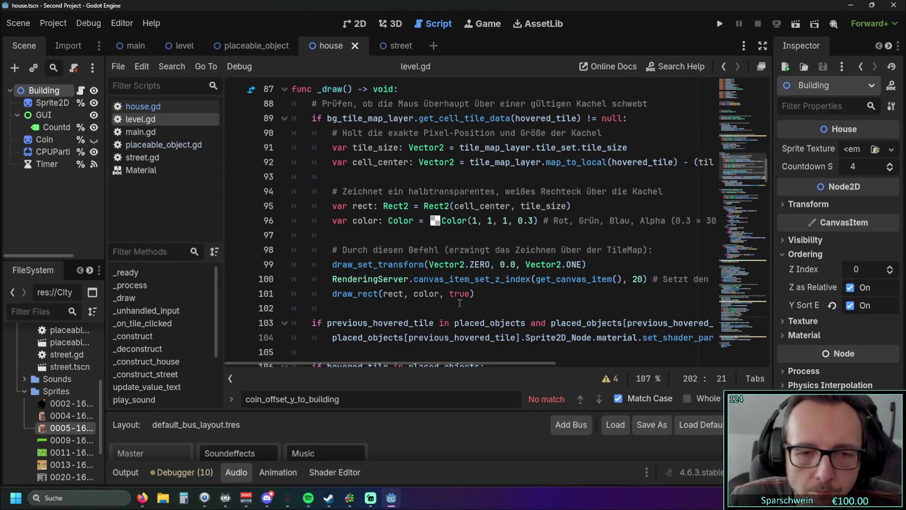
{"action": "scroll", "coordinate": [460, 303], "scroll_direction": "down", "scroll_amount": 1}
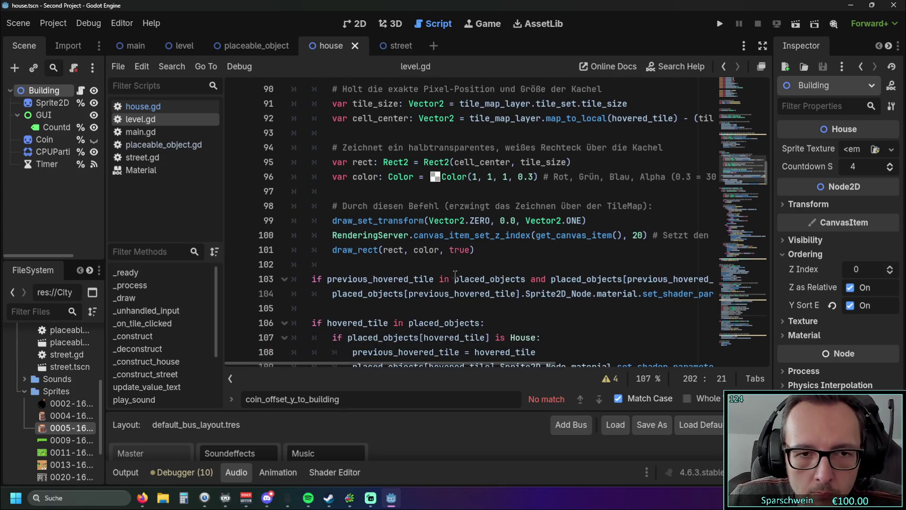
{"action": "scroll", "coordinate": [455, 275], "scroll_direction": "up", "scroll_amount": 1}
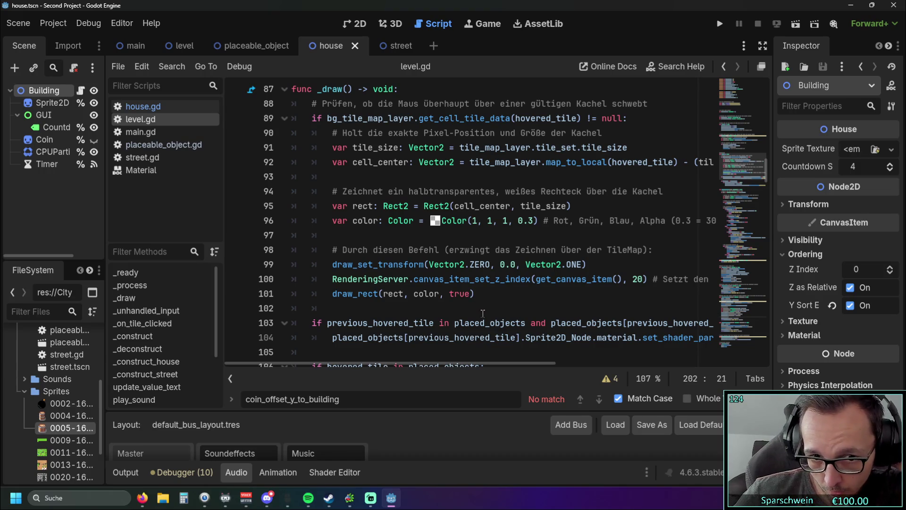
Step: Select 'erzwingt das Zeichnen' on line 98 and review the draw_rect line and the code below it
{"action": "left_click_drag", "start_coordinate": [451, 251], "coordinate": [549, 251]}
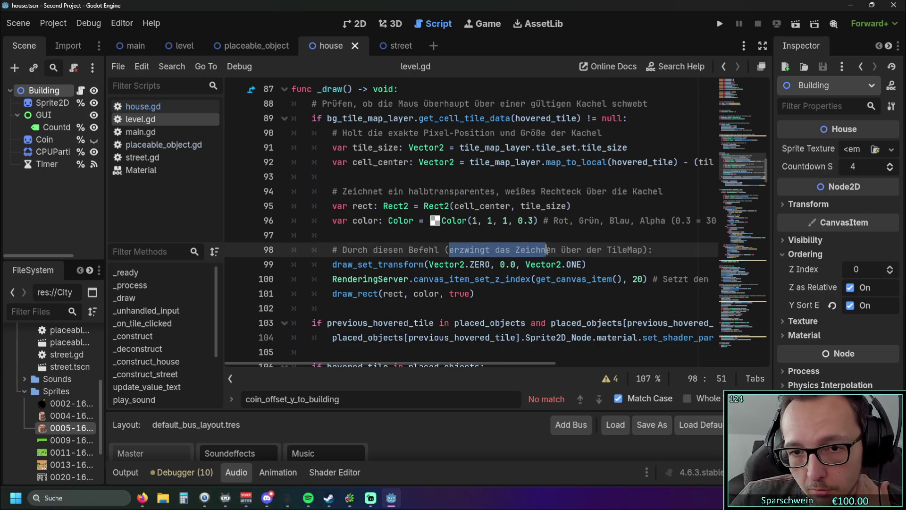
{"action": "left_click", "coordinate": [537, 295]}
{"action": "scroll", "coordinate": [512, 247], "scroll_direction": "down", "scroll_amount": 1}
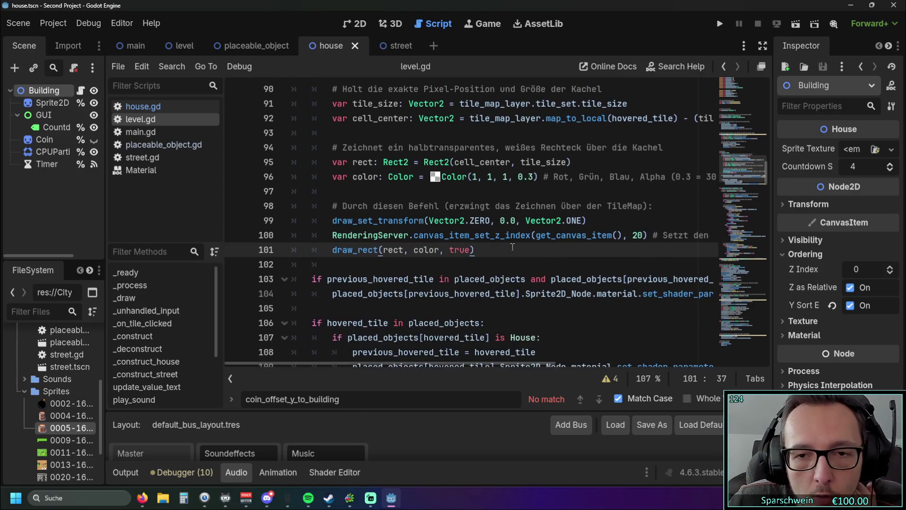
{"action": "scroll", "coordinate": [512, 247], "scroll_direction": "down", "scroll_amount": 1}
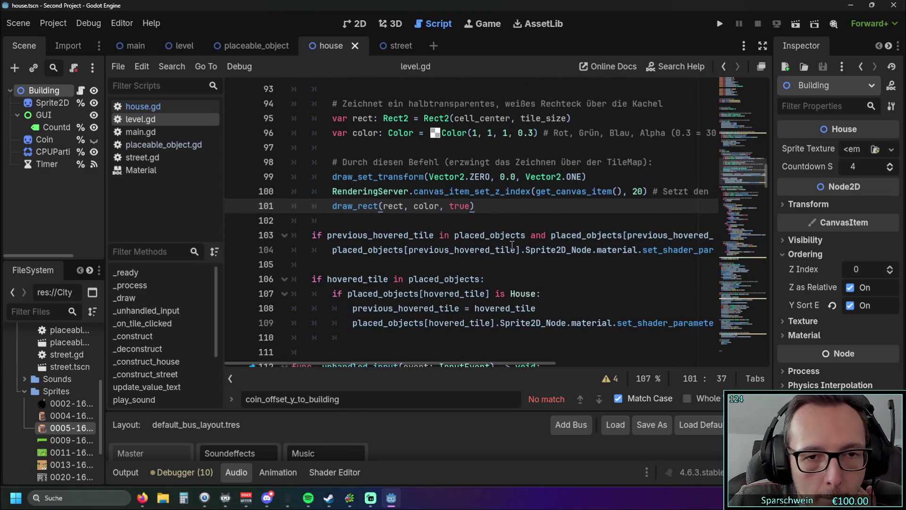
{"action": "scroll", "coordinate": [512, 245], "scroll_direction": "down", "scroll_amount": 1}
{"action": "scroll", "coordinate": [512, 245], "scroll_direction": "up", "scroll_amount": 2}
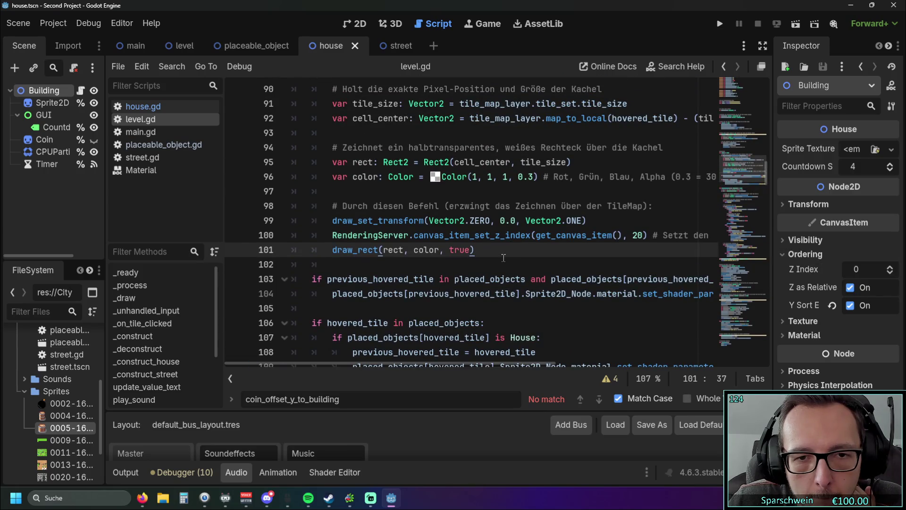
{"action": "left_click_drag", "start_coordinate": [398, 364], "coordinate": [469, 363]}
{"action": "scroll", "coordinate": [469, 362], "scroll_direction": "left", "scroll_amount": 3}
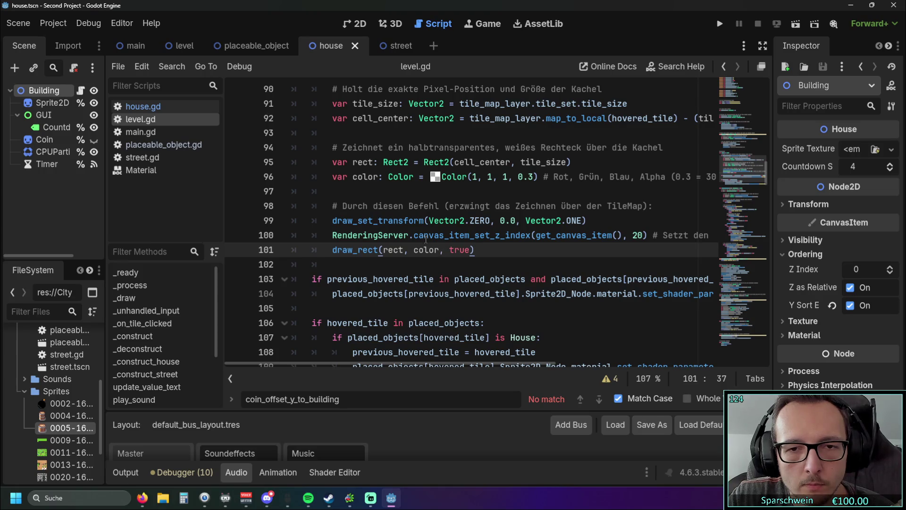
{"action": "mouse_move", "coordinate": [429, 236]}
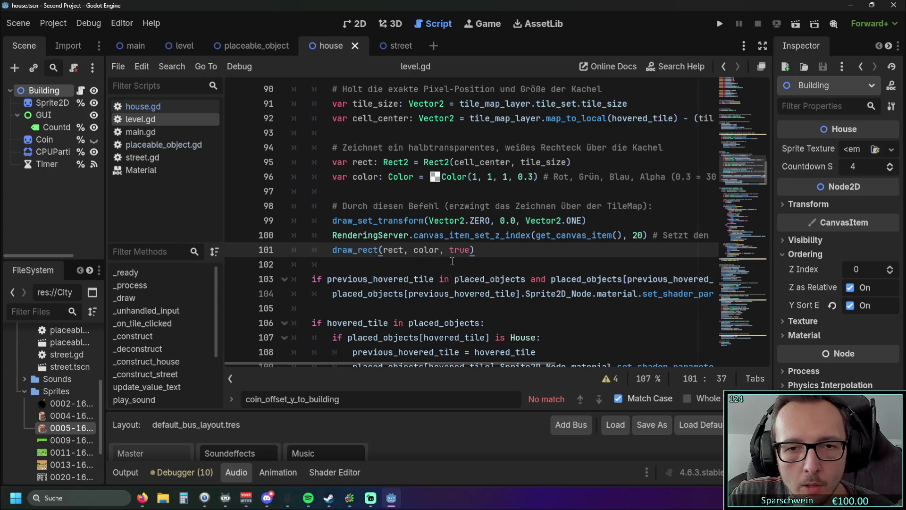
{"action": "scroll", "coordinate": [450, 261], "scroll_direction": "up", "scroll_amount": 1}
{"action": "scroll", "coordinate": [451, 261], "scroll_direction": "down", "scroll_amount": 1}
{"action": "left_click", "coordinate": [438, 260]}
{"action": "scroll", "coordinate": [386, 252], "scroll_direction": "down", "scroll_amount": 4}
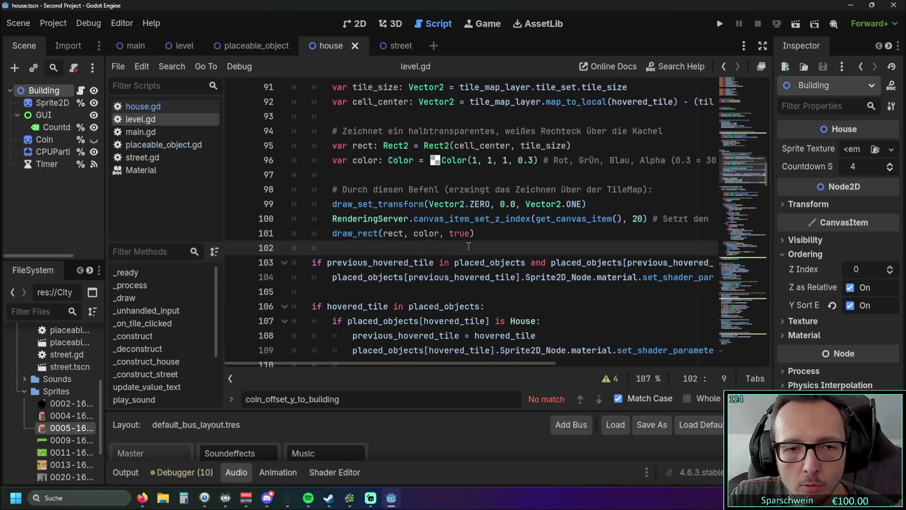
{"action": "scroll", "coordinate": [465, 243], "scroll_direction": "up", "scroll_amount": 12}
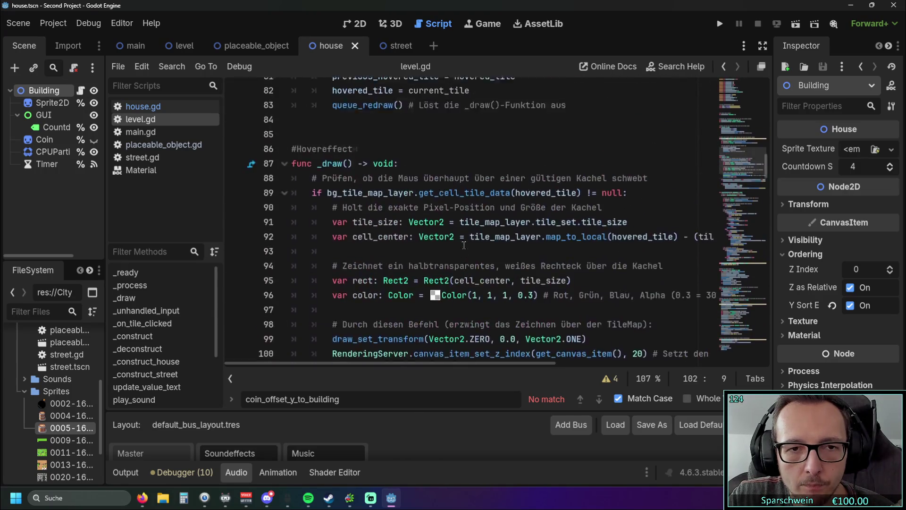
{"action": "scroll", "coordinate": [463, 245], "scroll_direction": "down", "scroll_amount": 8}
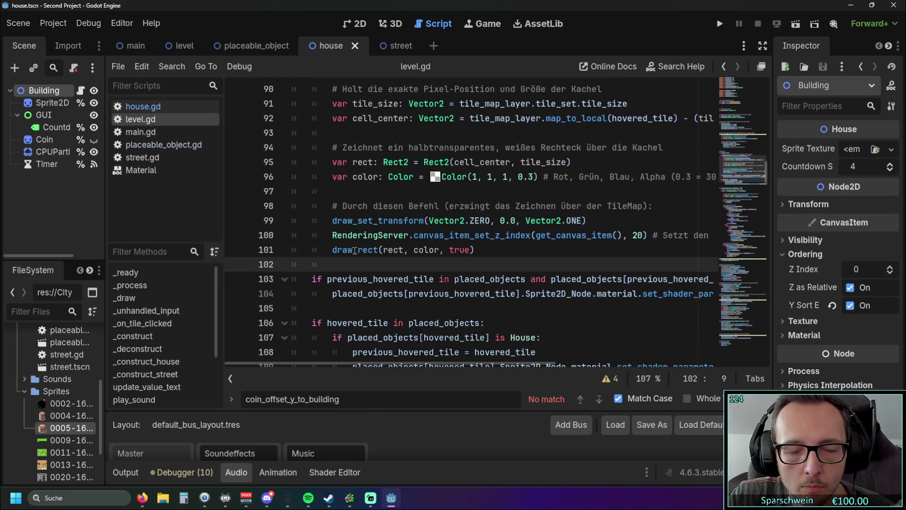
{"action": "mouse_move", "coordinate": [353, 250]}
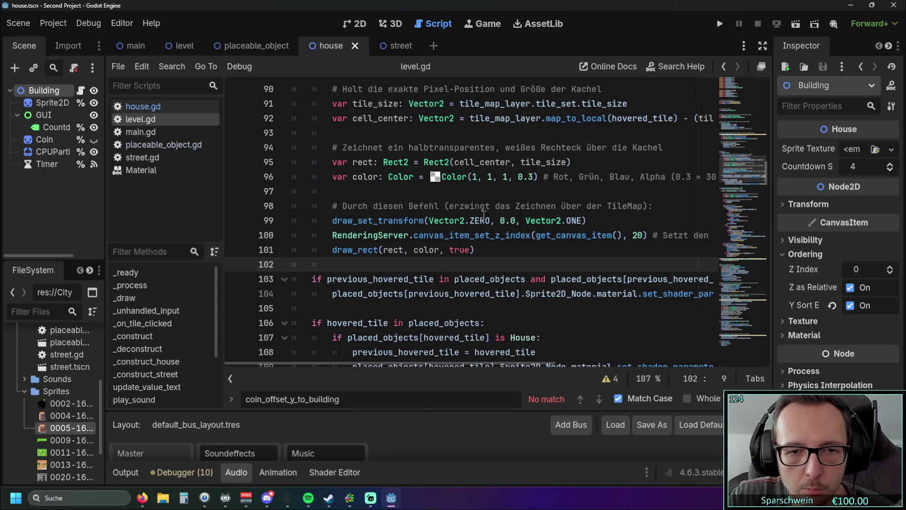
{"action": "scroll", "coordinate": [485, 217], "scroll_direction": "down", "scroll_amount": 14}
{"action": "scroll", "coordinate": [482, 216], "scroll_direction": "up", "scroll_amount": 7}
{"action": "scroll", "coordinate": [477, 213], "scroll_direction": "down", "scroll_amount": 10}
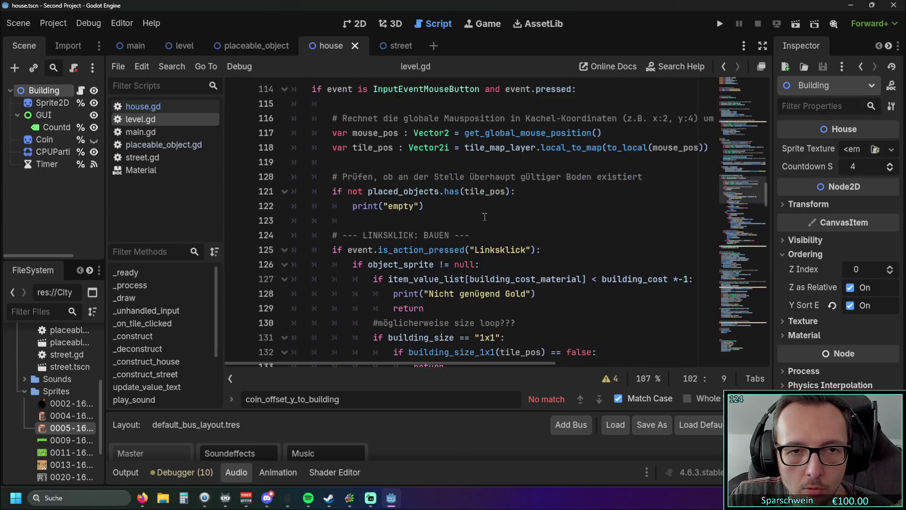
{"action": "scroll", "coordinate": [473, 211], "scroll_direction": "down", "scroll_amount": 5}
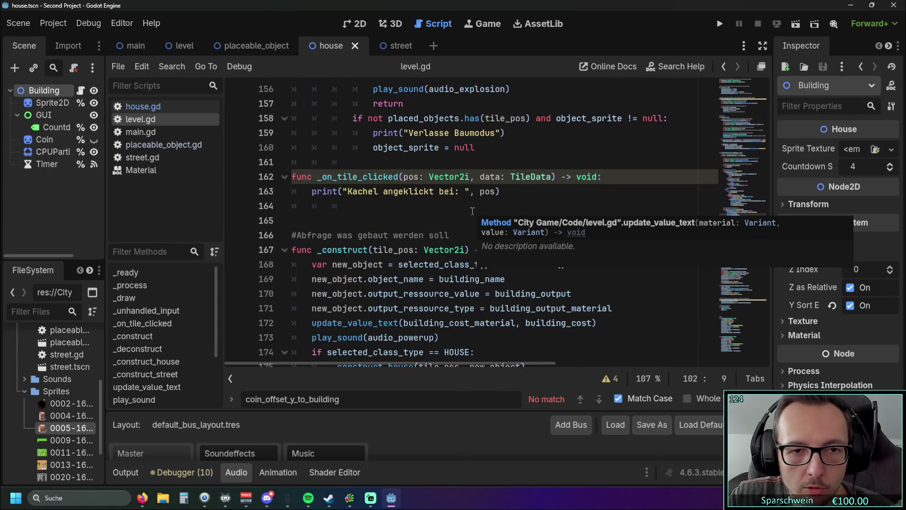
{"action": "scroll", "coordinate": [473, 211], "scroll_direction": "down", "scroll_amount": 4}
{"action": "scroll", "coordinate": [472, 210], "scroll_direction": "up", "scroll_amount": 20}
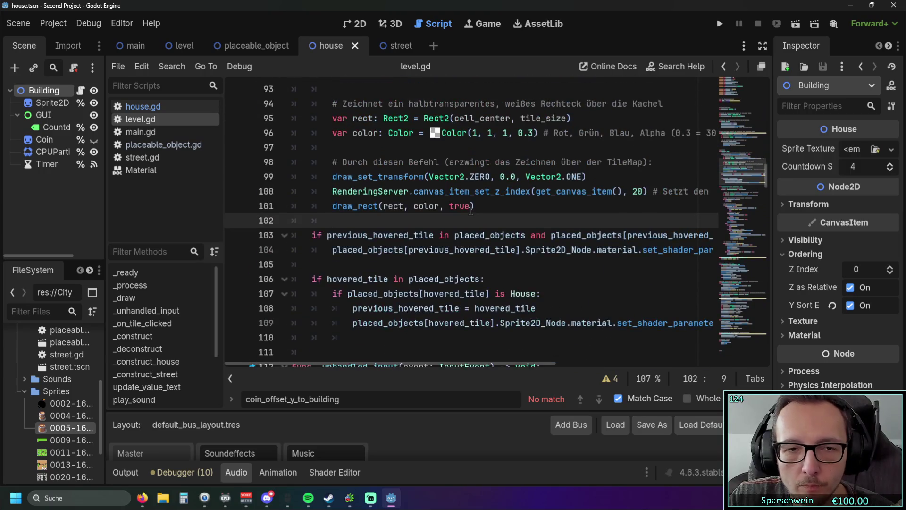
{"action": "scroll", "coordinate": [471, 211], "scroll_direction": "up", "scroll_amount": 3}
{"action": "scroll", "coordinate": [431, 263], "scroll_direction": "down", "scroll_amount": 1}
{"action": "scroll", "coordinate": [431, 263], "scroll_direction": "up", "scroll_amount": 5}
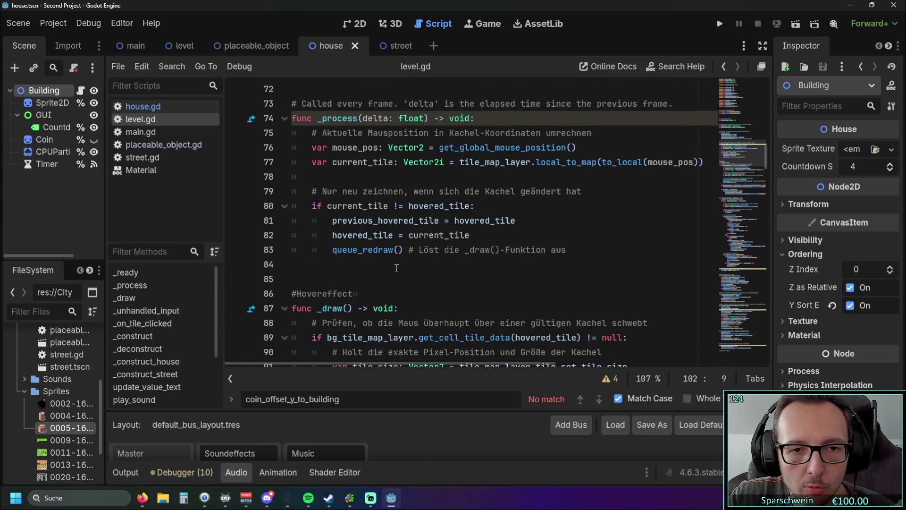
{"action": "scroll", "coordinate": [350, 262], "scroll_direction": "up", "scroll_amount": 1}
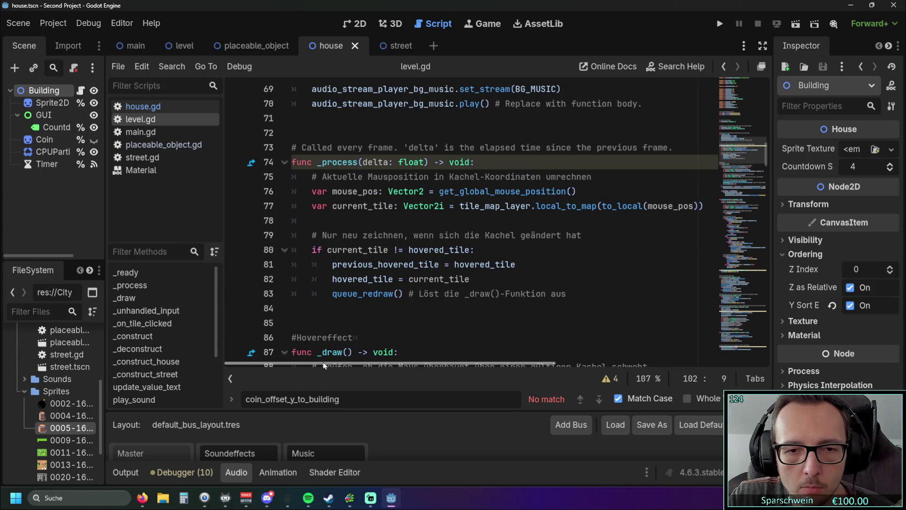
{"action": "scroll", "coordinate": [324, 352], "scroll_direction": "down", "scroll_amount": 1}
{"action": "left_click_drag", "start_coordinate": [333, 251], "coordinate": [402, 251]}
{"action": "left_click", "coordinate": [387, 279]}
{"action": "scroll", "coordinate": [330, 269], "scroll_direction": "down", "scroll_amount": 1}
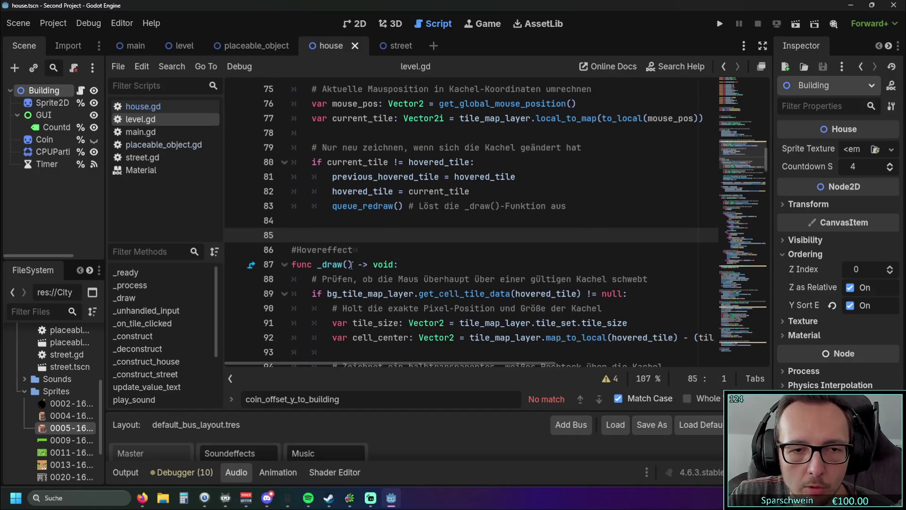
{"action": "left_click", "coordinate": [320, 265]}
{"action": "key", "text": "Up"}
{"action": "key", "text": "End"}
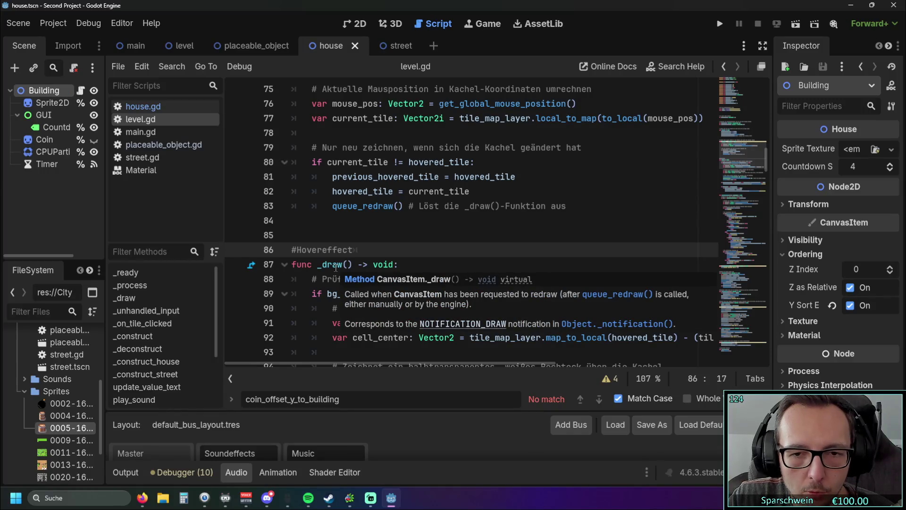
{"action": "left_click_drag", "start_coordinate": [332, 205], "coordinate": [403, 205]}
{"action": "left_click", "coordinate": [379, 223]}
{"action": "left_click", "coordinate": [330, 265]}
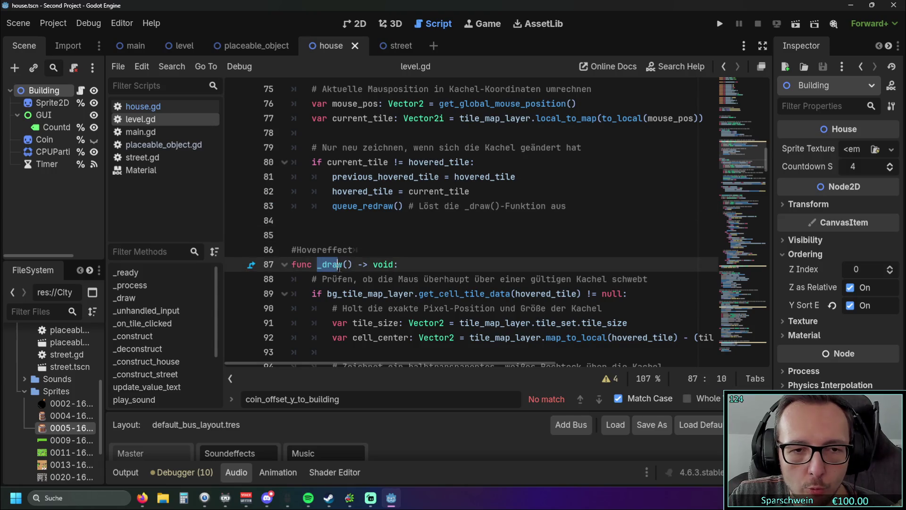
{"action": "left_click", "coordinate": [376, 222]}
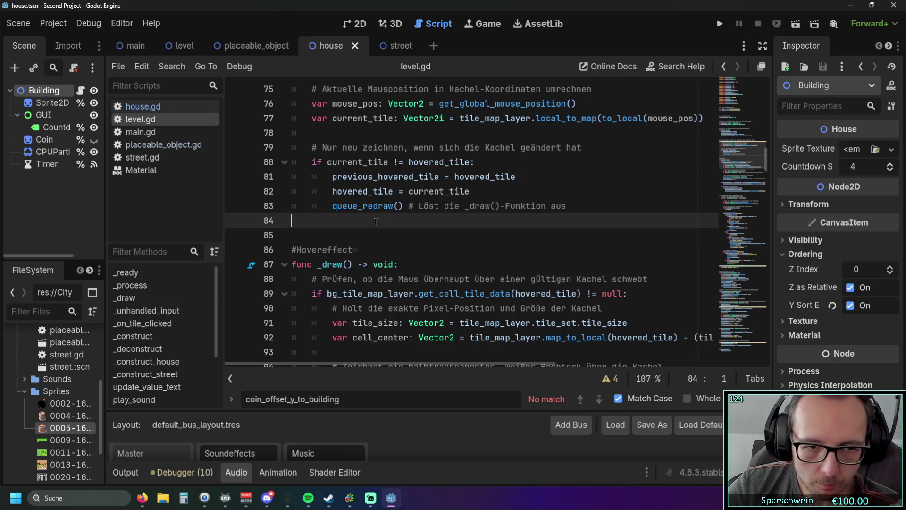
{"action": "scroll", "coordinate": [360, 229], "scroll_direction": "down", "scroll_amount": 1}
{"action": "scroll", "coordinate": [398, 196], "scroll_direction": "down", "scroll_amount": 1}
{"action": "scroll", "coordinate": [397, 195], "scroll_direction": "up", "scroll_amount": 1}
{"action": "scroll", "coordinate": [396, 195], "scroll_direction": "down", "scroll_amount": 1}
{"action": "scroll", "coordinate": [396, 195], "scroll_direction": "up", "scroll_amount": 1}
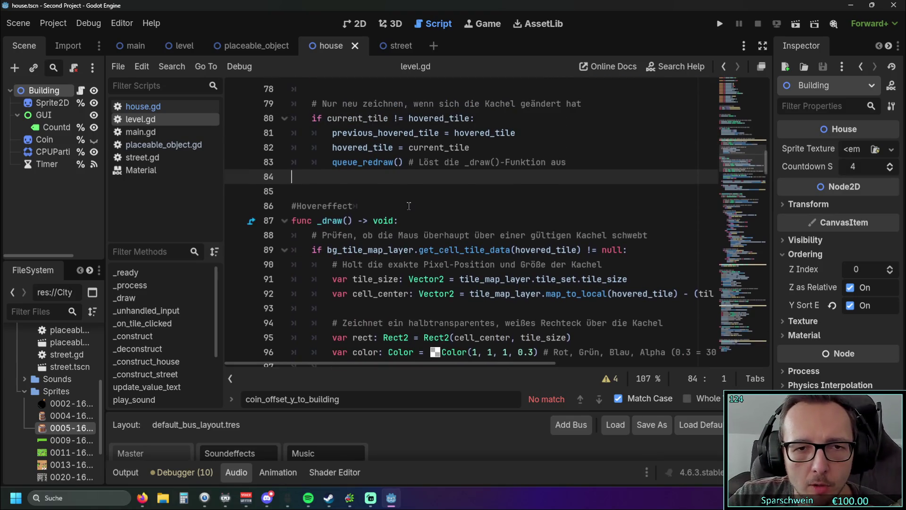
{"action": "left_click", "coordinate": [400, 220]}
{"action": "key", "text": "shift+Home"}
{"action": "key", "text": "End"}
{"action": "key", "text": "shift+Home"}
{"action": "key", "text": "End"}
{"action": "scroll", "coordinate": [459, 219], "scroll_direction": "down", "scroll_amount": 1}
{"action": "scroll", "coordinate": [459, 218], "scroll_direction": "up", "scroll_amount": 1}
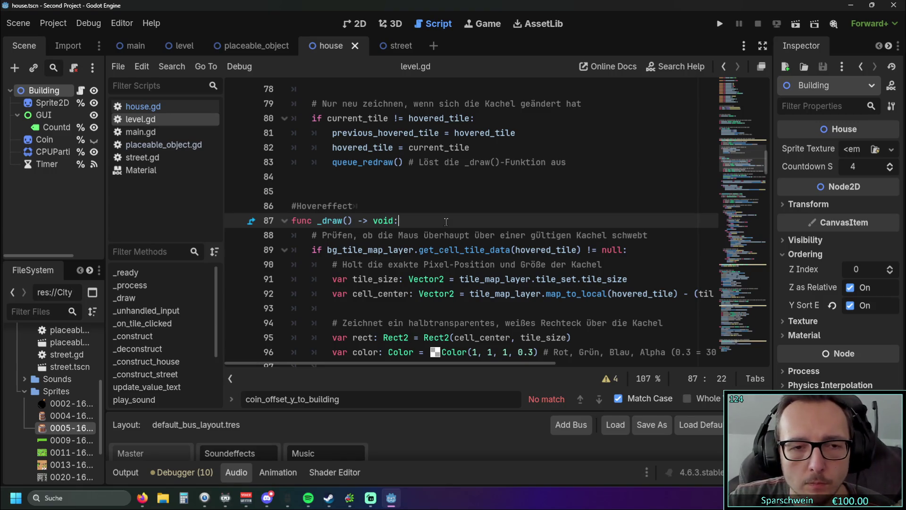
{"action": "scroll", "coordinate": [426, 209], "scroll_direction": "down", "scroll_amount": 2}
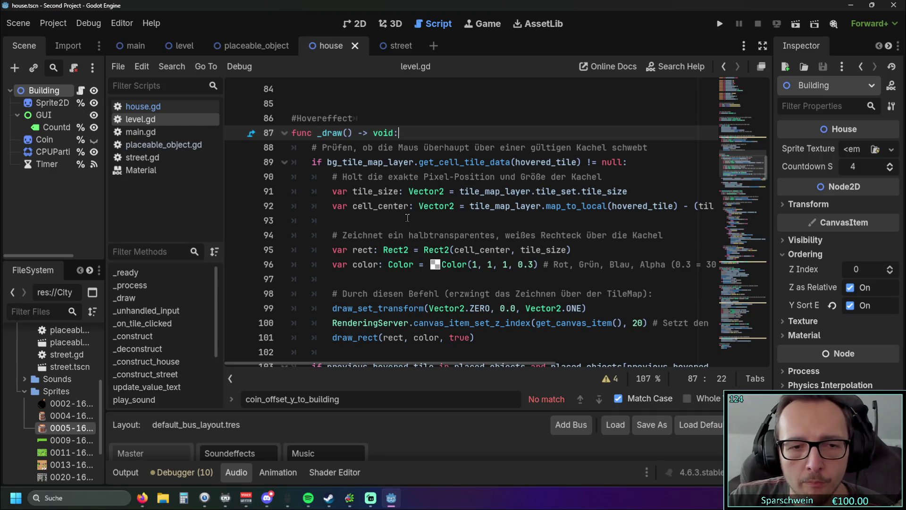
{"action": "scroll", "coordinate": [410, 219], "scroll_direction": "down", "scroll_amount": 1}
{"action": "mouse_move", "coordinate": [364, 364]}
{"action": "left_mouse_down"}
{"action": "mouse_move", "coordinate": [382, 364]}
{"action": "mouse_move", "coordinate": [333, 367]}
{"action": "mouse_move", "coordinate": [504, 377]}
{"action": "left_mouse_up"}
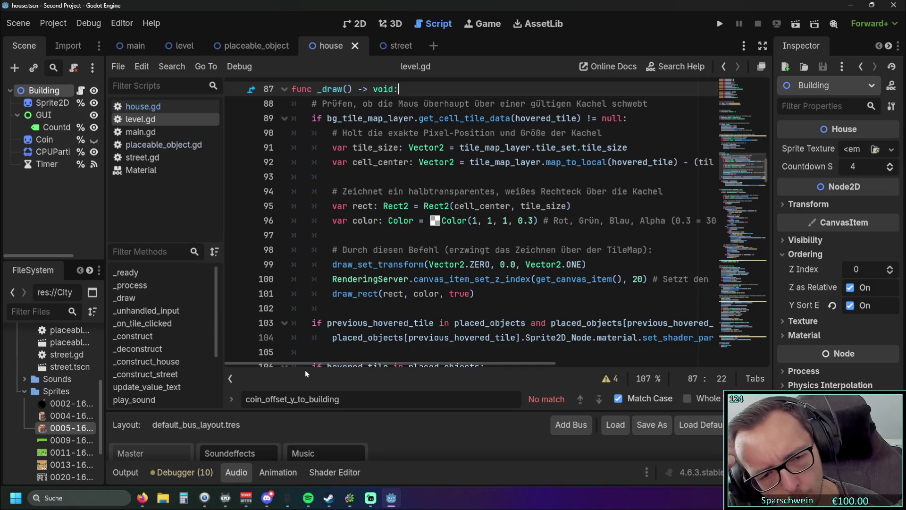
Step: Run the game, place three barrels on the grass, then leave build mode
{"action": "left_click", "coordinate": [719, 24]}
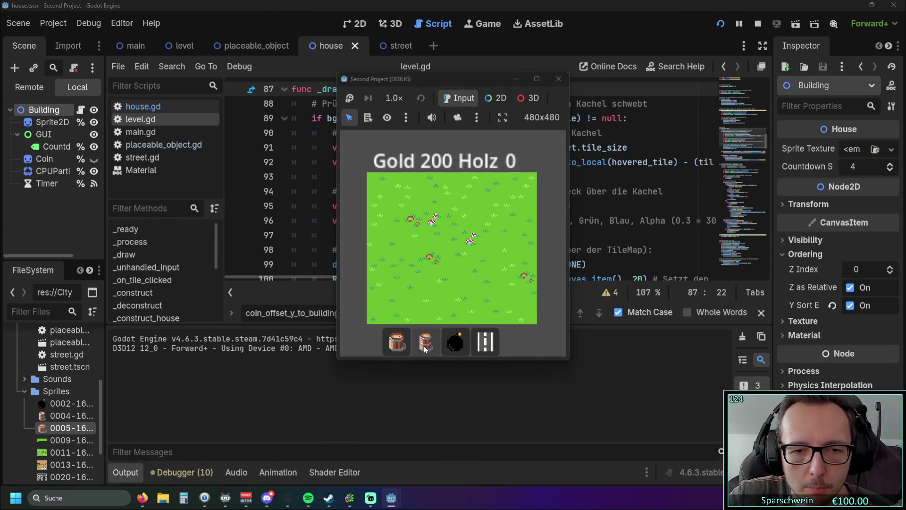
{"action": "left_click", "coordinate": [425, 345]}
{"action": "left_click", "coordinate": [452, 255]}
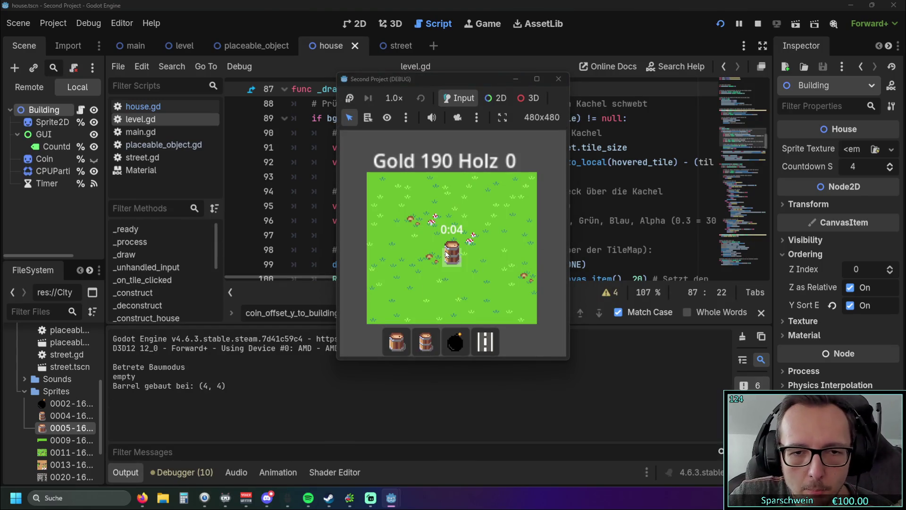
{"action": "left_click", "coordinate": [418, 258]}
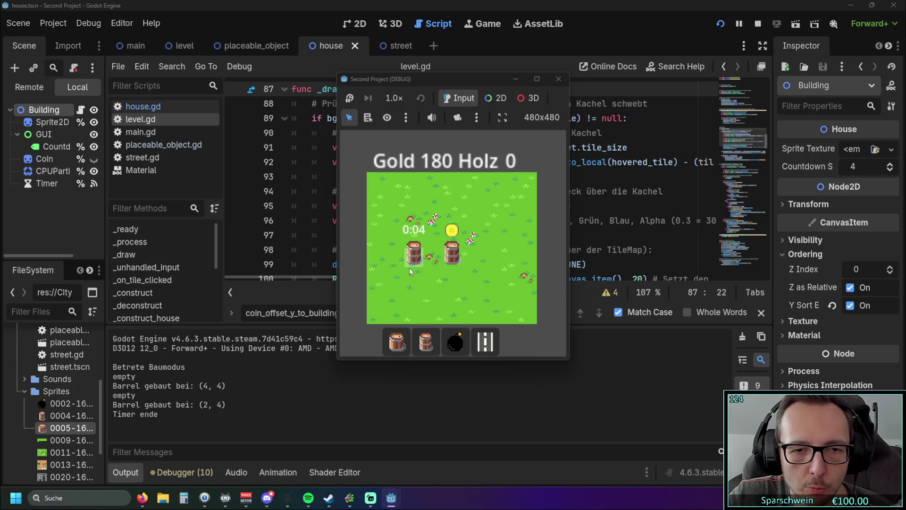
{"action": "left_click", "coordinate": [433, 238]}
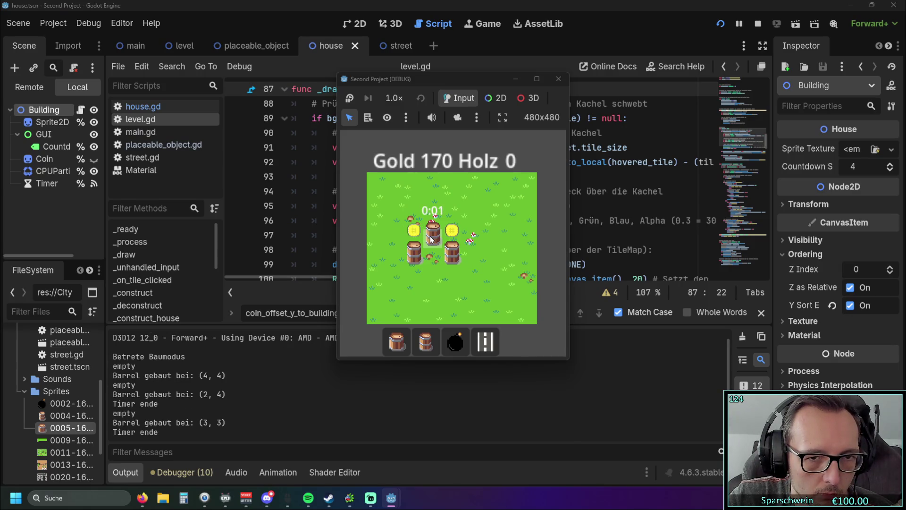
{"action": "left_click", "coordinate": [431, 240]}
{"action": "right_click", "coordinate": [431, 239]}
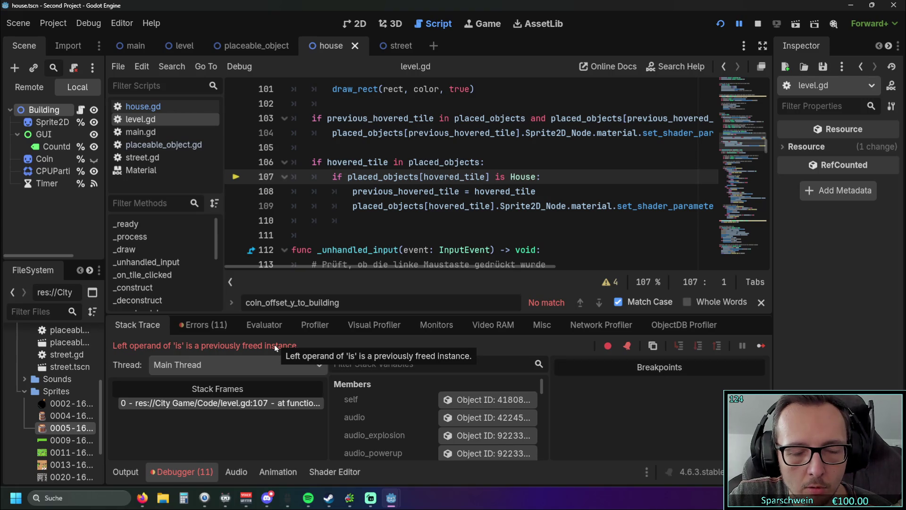
Step: Restart after the error and place barrels, including ones at tiles (5, 4) and (4, 3)
{"action": "left_click", "coordinate": [721, 24]}
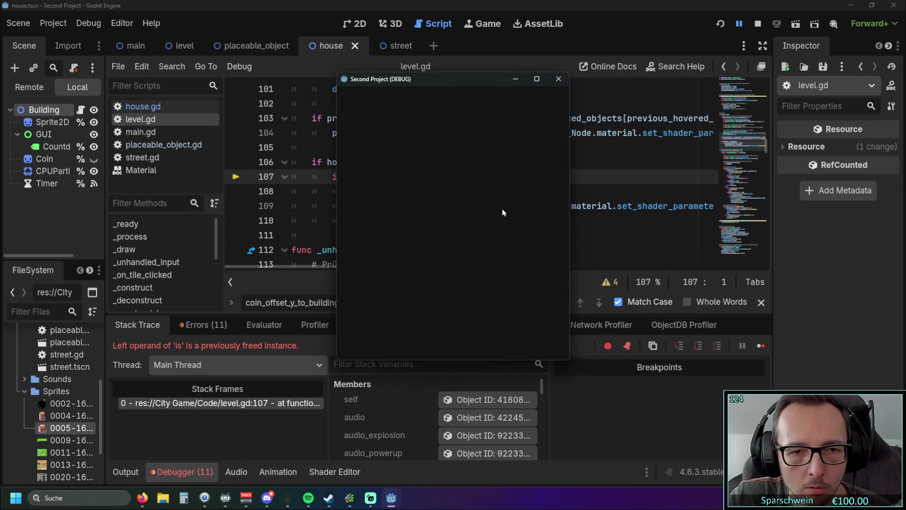
{"action": "left_click", "coordinate": [426, 342]}
{"action": "left_click", "coordinate": [437, 262]}
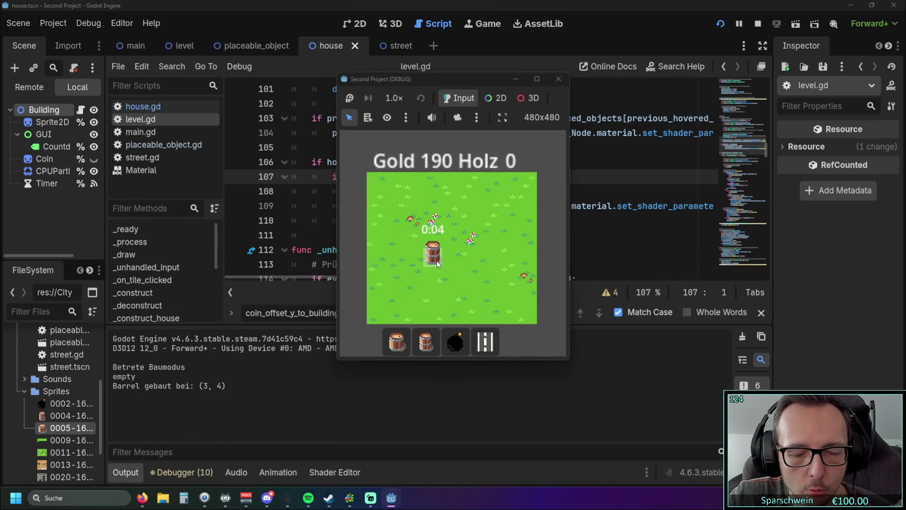
{"action": "left_click", "coordinate": [470, 255]}
{"action": "left_click", "coordinate": [452, 238]}
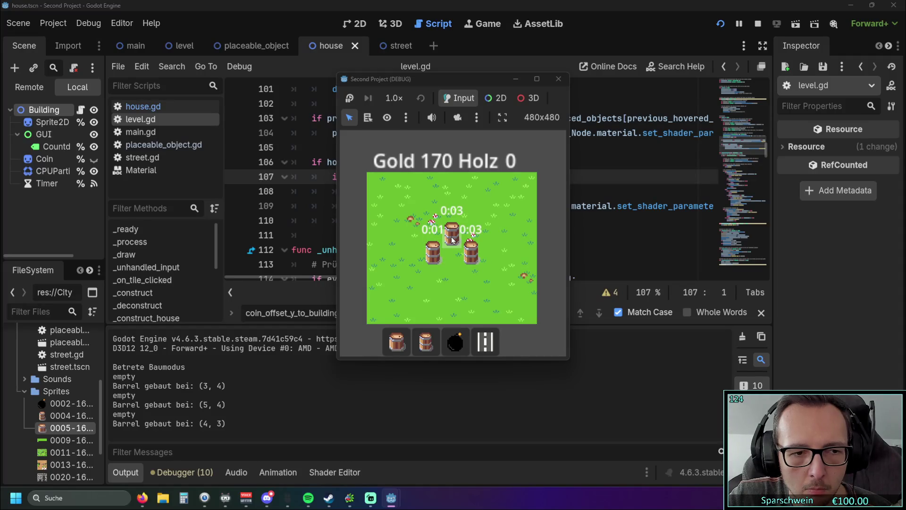
{"action": "right_click", "coordinate": [447, 296]}
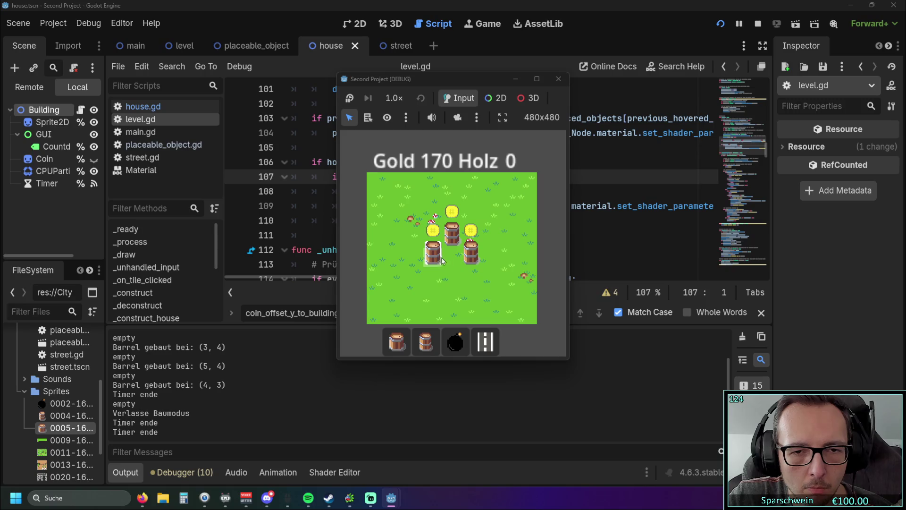
Step: Collect the coins above the barrels, then stop the game
{"action": "left_click", "coordinate": [469, 261]}
{"action": "left_click", "coordinate": [469, 260]}
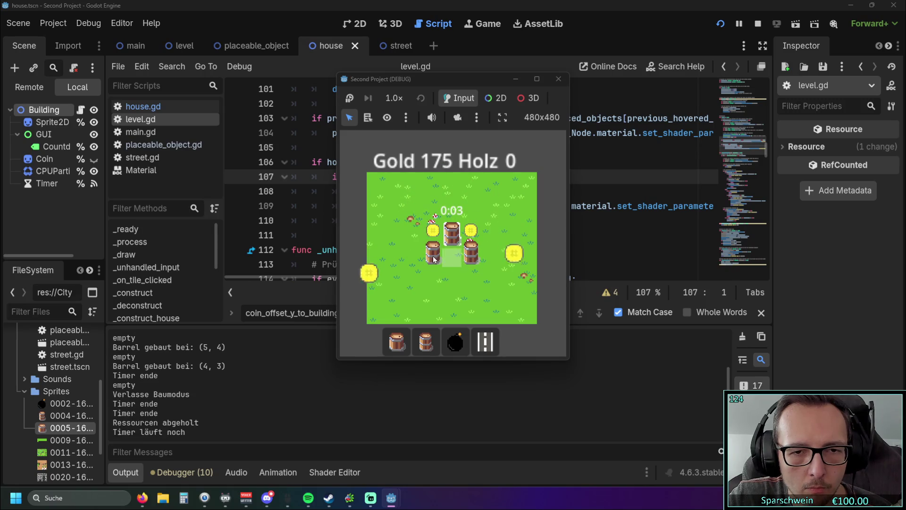
{"action": "left_click", "coordinate": [468, 260]}
{"action": "left_click", "coordinate": [469, 261]}
{"action": "left_click", "coordinate": [469, 260]}
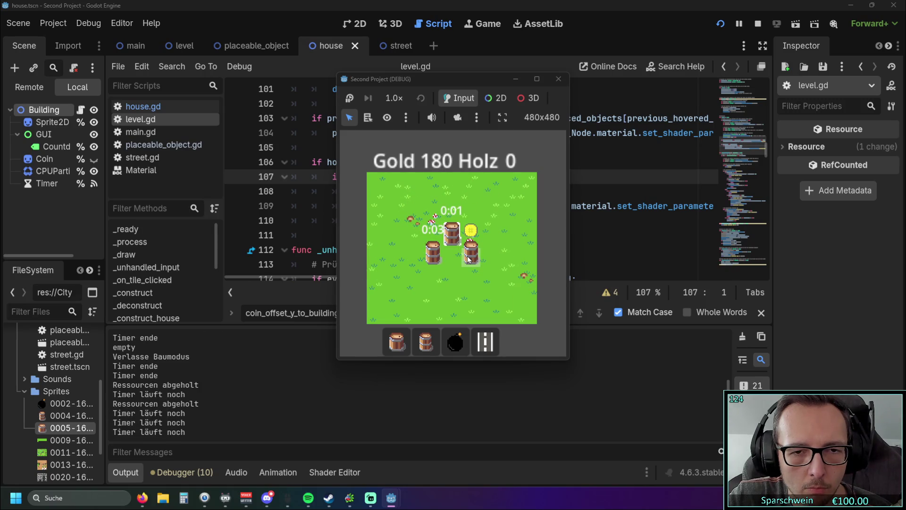
{"action": "left_click", "coordinate": [559, 78]}
Step: Rerun the game, place barrels at tiles (4, 4), (3, 4), (2, 4) and (1, 4), then stop it
{"action": "left_click", "coordinate": [720, 26]}
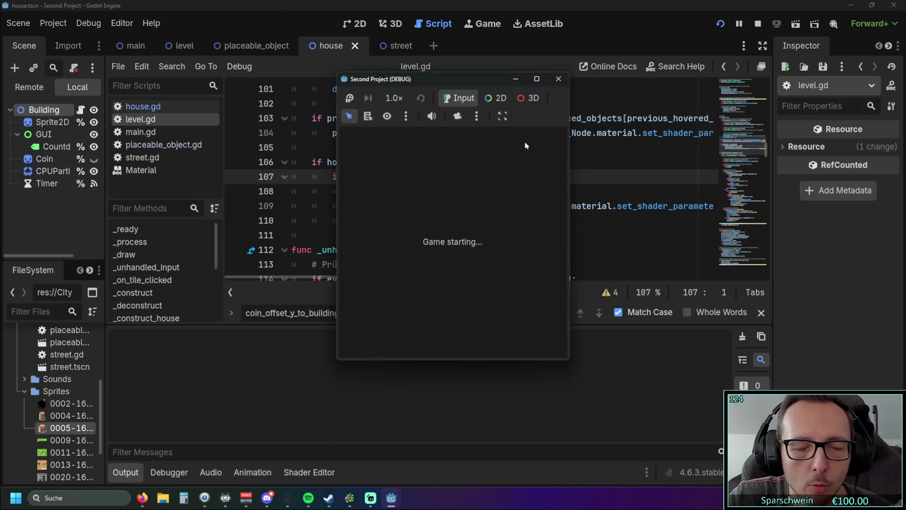
{"action": "left_click", "coordinate": [397, 342]}
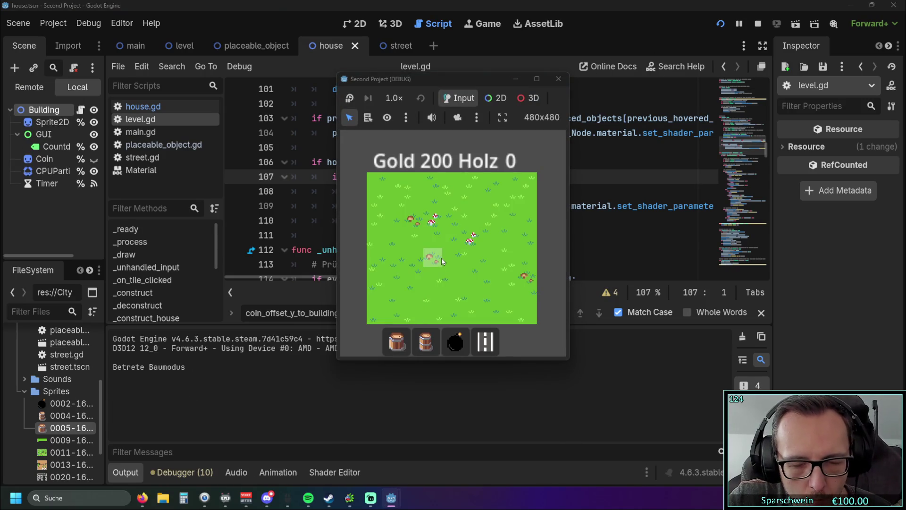
{"action": "left_click", "coordinate": [425, 342]}
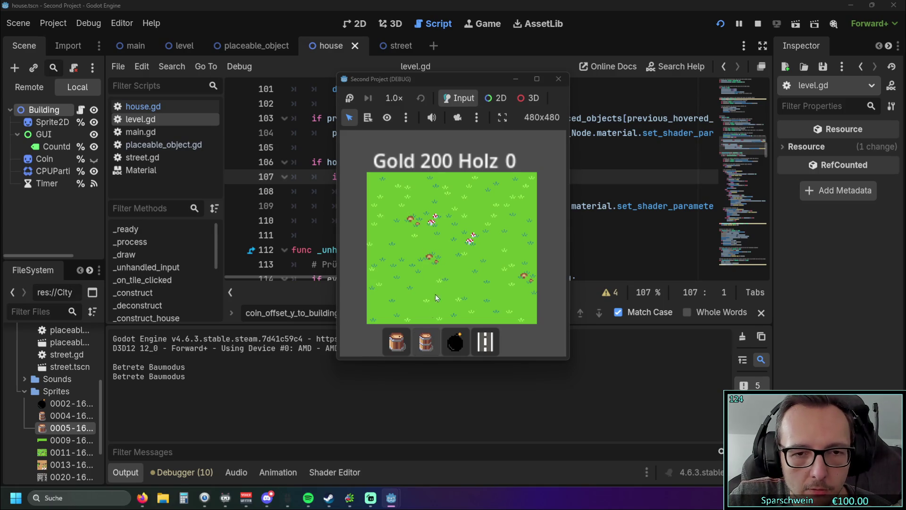
{"action": "left_click", "coordinate": [446, 261]}
{"action": "left_click", "coordinate": [438, 259]}
{"action": "left_click", "coordinate": [414, 254]}
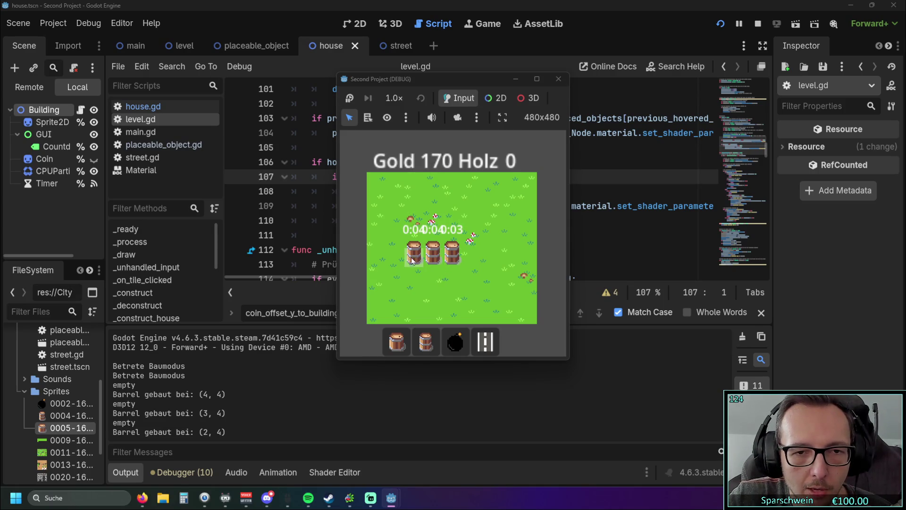
{"action": "left_click", "coordinate": [396, 255]}
{"action": "key", "text": "Escape"}
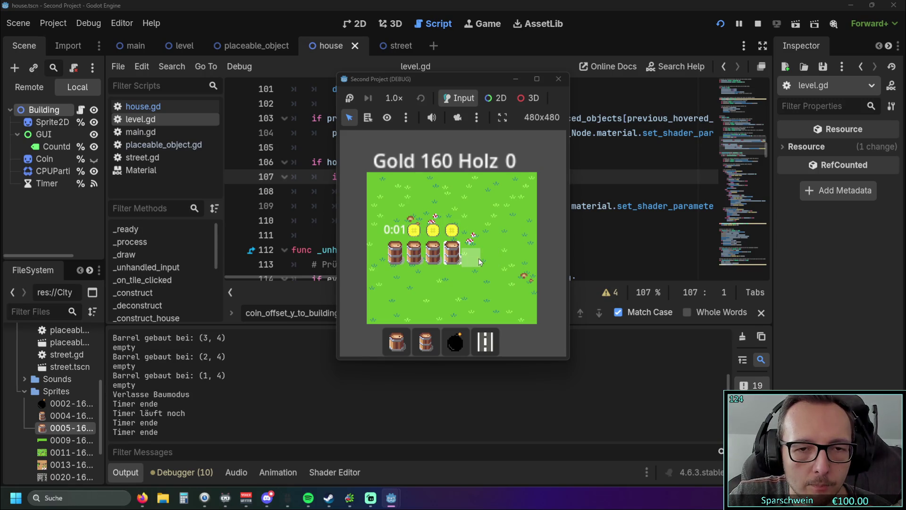
{"action": "left_click", "coordinate": [559, 79]}
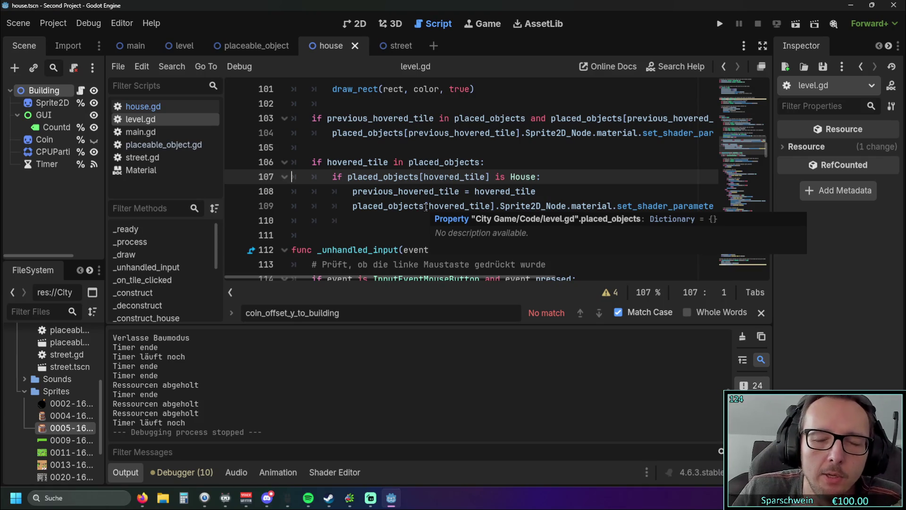
Step: Run the game, lay a street from tile (3, 3) to (7, 3), exit build mode and close the game
{"action": "left_click", "coordinate": [719, 23]}
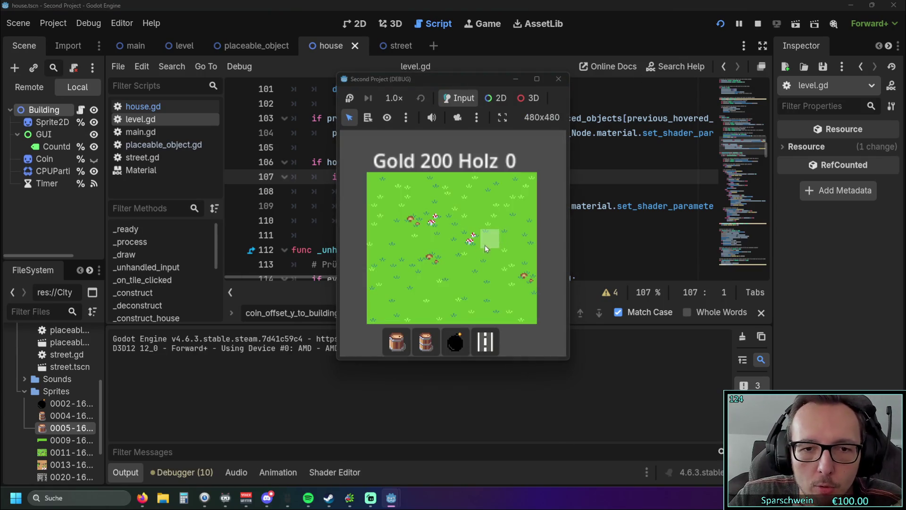
{"action": "left_click", "coordinate": [485, 340]}
{"action": "left_click", "coordinate": [438, 239]}
{"action": "left_click_drag", "start_coordinate": [438, 239], "coordinate": [509, 240]}
{"action": "right_click", "coordinate": [491, 266]}
{"action": "left_click", "coordinate": [509, 239]}
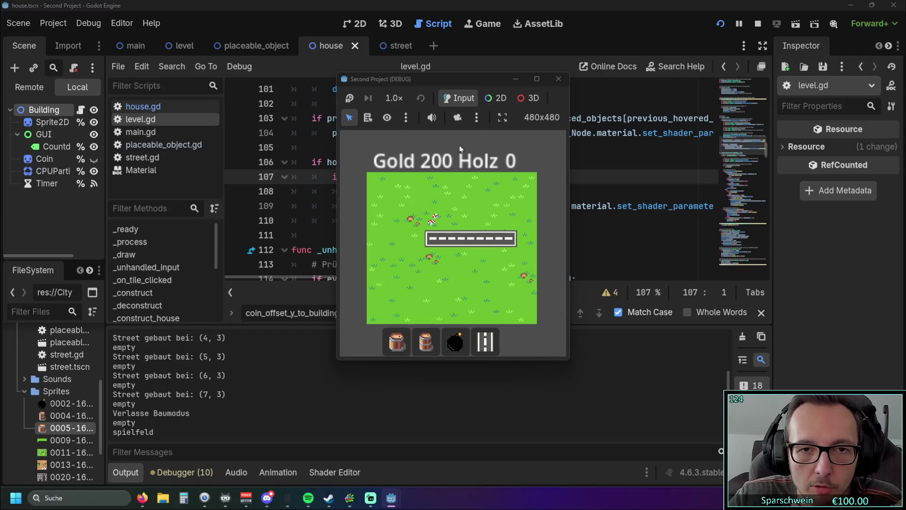
{"action": "left_click", "coordinate": [559, 79]}
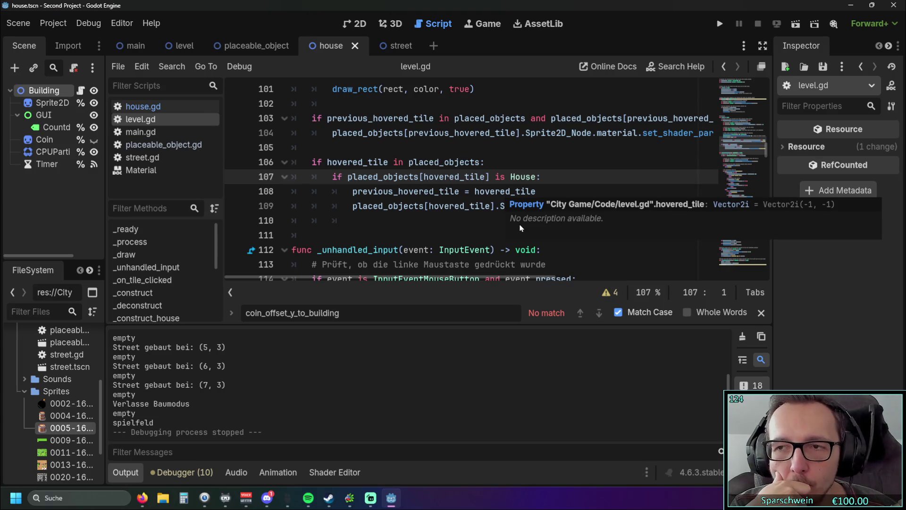
Step: Launch with F5, cycle through building types, then build and demolish a barrel at tile (3, 3)
{"action": "key", "text": "F5"}
{"action": "left_click", "coordinate": [426, 341]}
{"action": "left_click", "coordinate": [412, 343]}
{"action": "left_click", "coordinate": [412, 343]}
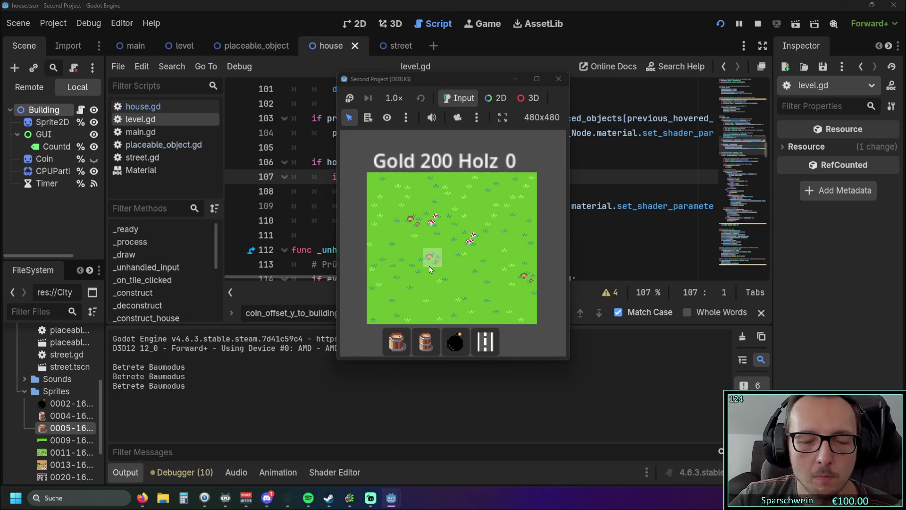
{"action": "left_click", "coordinate": [425, 341]}
{"action": "left_click", "coordinate": [431, 246]}
{"action": "right_click", "coordinate": [429, 242]}
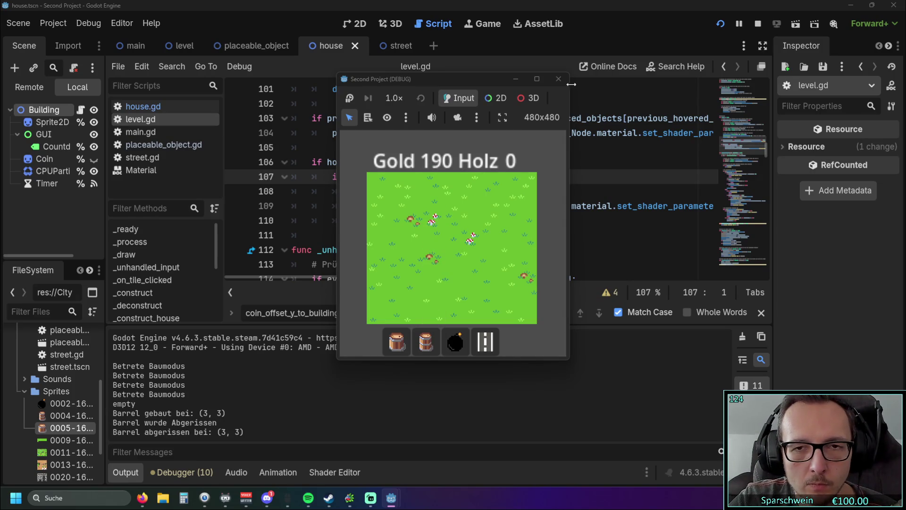
{"action": "mouse_move", "coordinate": [471, 241]}
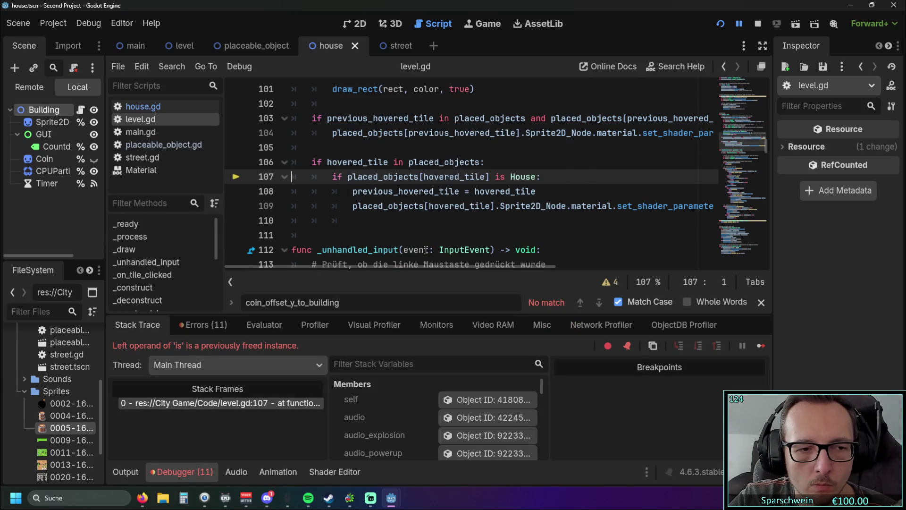
Step: Restart the game, build a barrel at tile (3, 3) and demolish it immediately
{"action": "left_click", "coordinate": [722, 26]}
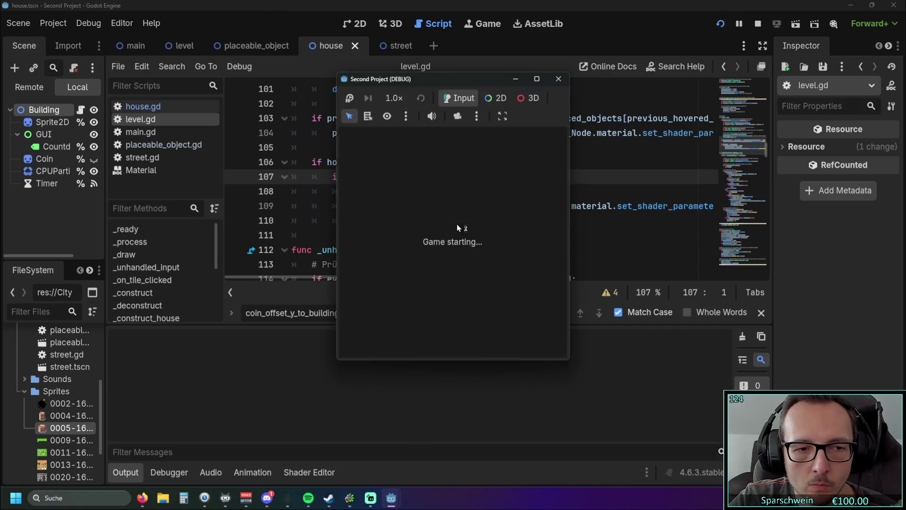
{"action": "left_click", "coordinate": [426, 340]}
{"action": "left_click", "coordinate": [430, 243]}
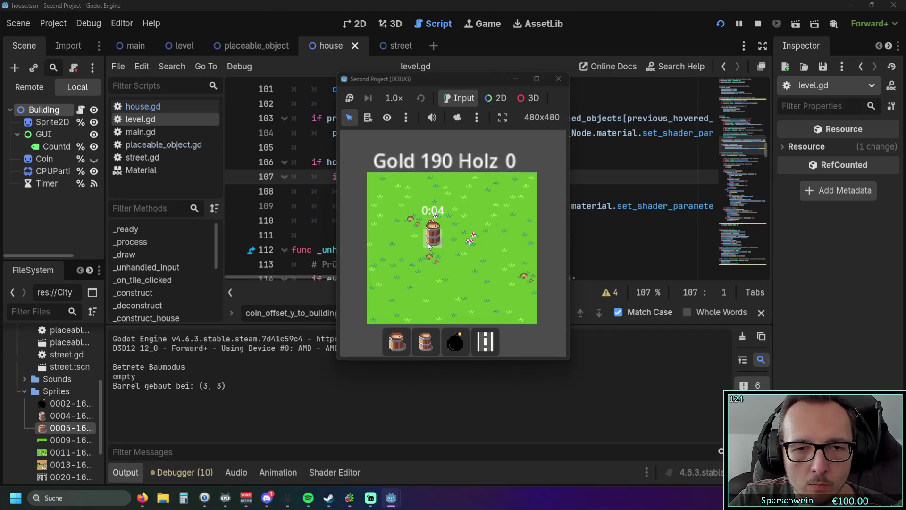
{"action": "left_click", "coordinate": [432, 240]}
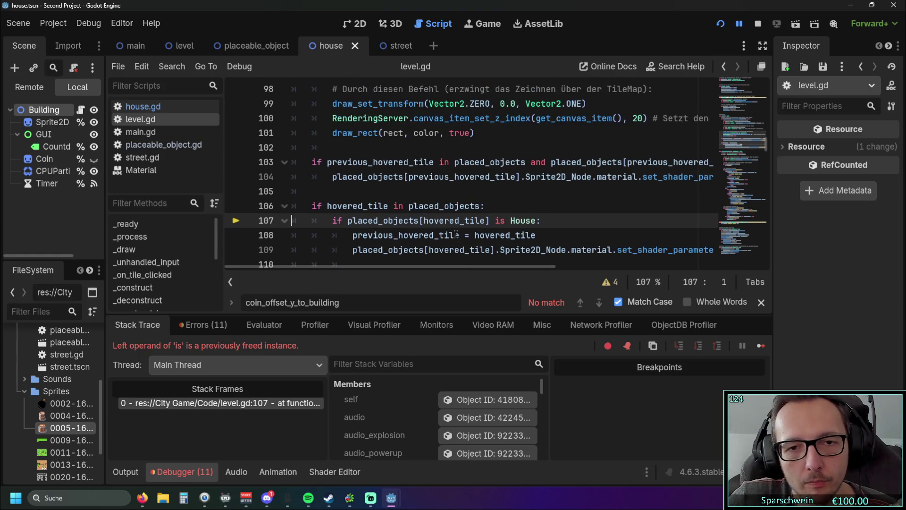
{"action": "mouse_move", "coordinate": [454, 234]}
{"action": "scroll", "coordinate": [457, 234], "scroll_direction": "up", "scroll_amount": 4}
{"action": "scroll", "coordinate": [459, 235], "scroll_direction": "down", "scroll_amount": 2}
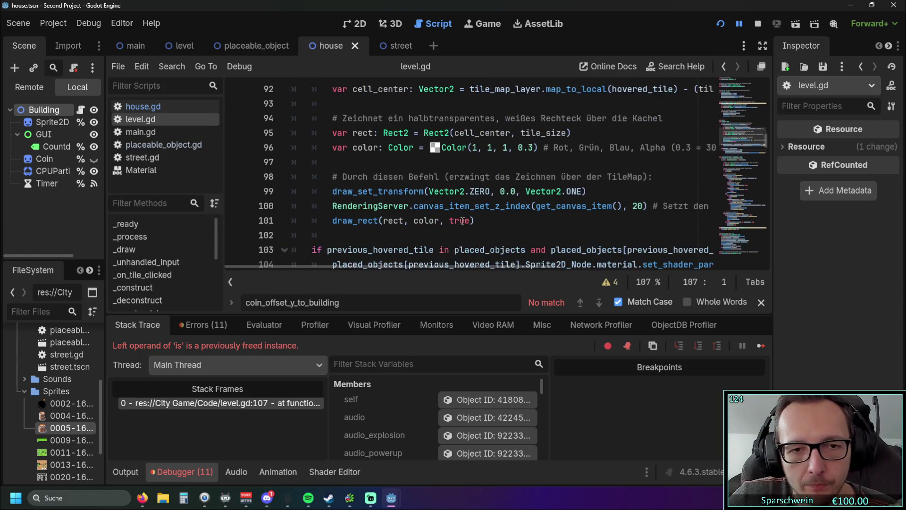
{"action": "mouse_move", "coordinate": [406, 267]}
{"action": "left_mouse_down"}
{"action": "mouse_move", "coordinate": [427, 270]}
{"action": "mouse_move", "coordinate": [360, 264]}
{"action": "left_mouse_up"}
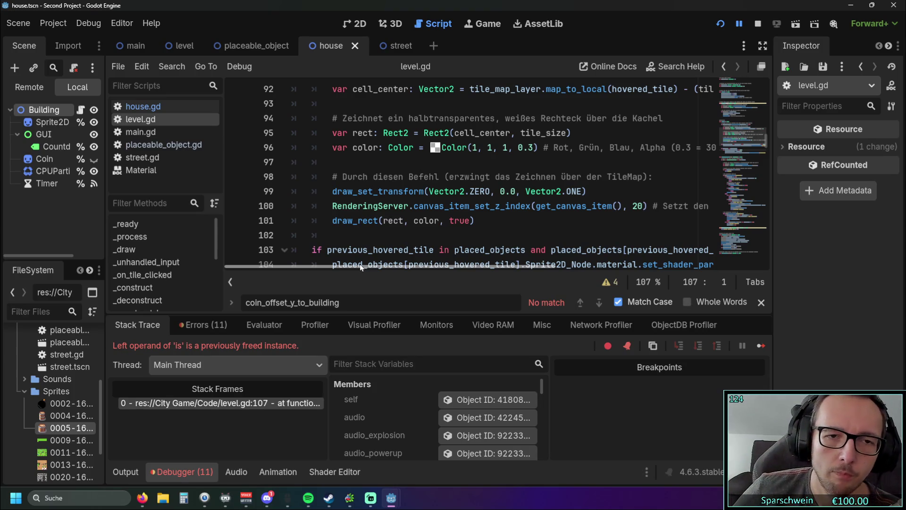
{"action": "mouse_move", "coordinate": [388, 191]}
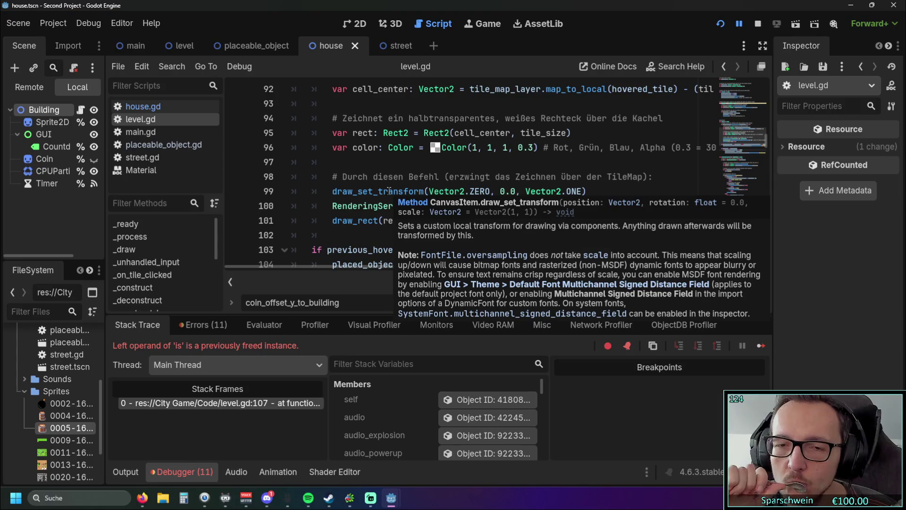
{"action": "left_click", "coordinate": [394, 162]}
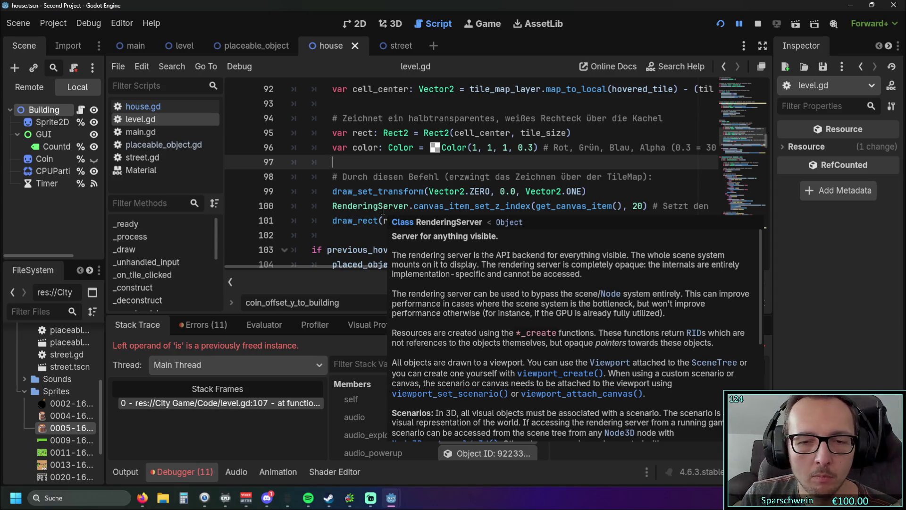
{"action": "left_click", "coordinate": [413, 192]}
{"action": "scroll", "coordinate": [454, 208], "scroll_direction": "up", "scroll_amount": 1}
{"action": "scroll", "coordinate": [472, 217], "scroll_direction": "down", "scroll_amount": 1}
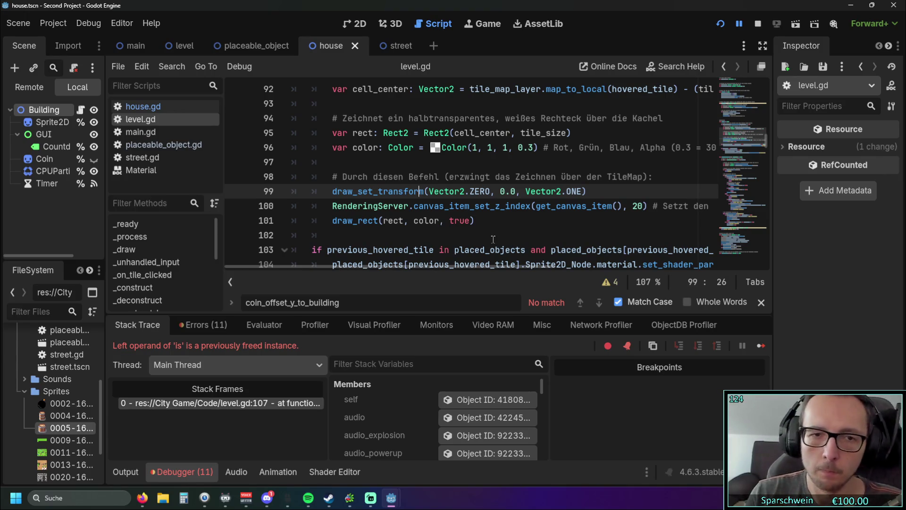
{"action": "left_click", "coordinate": [378, 236]}
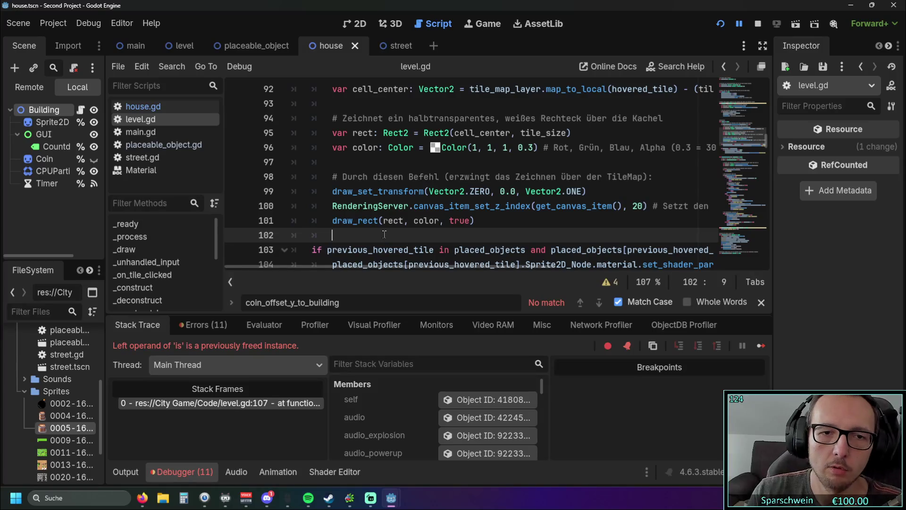
Step: Insert a new line above draw_rect and start it with 'if'
{"action": "mouse_move", "coordinate": [333, 269]}
{"action": "left_mouse_down"}
{"action": "mouse_move", "coordinate": [448, 276]}
{"action": "mouse_move", "coordinate": [325, 270]}
{"action": "left_mouse_up"}
{"action": "key", "text": "Up"}
{"action": "key", "text": "Up"}
{"action": "key", "text": "Return"}
{"action": "type", "text": "if"}
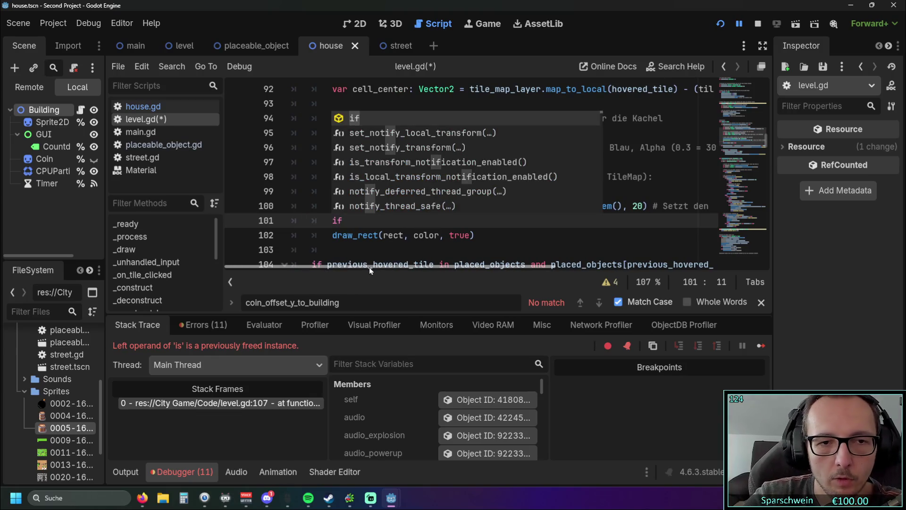
Step: Copy hovered_tile from higher in the script and paste it after the if on line 101
{"action": "scroll", "coordinate": [344, 208], "scroll_direction": "down", "scroll_amount": 2}
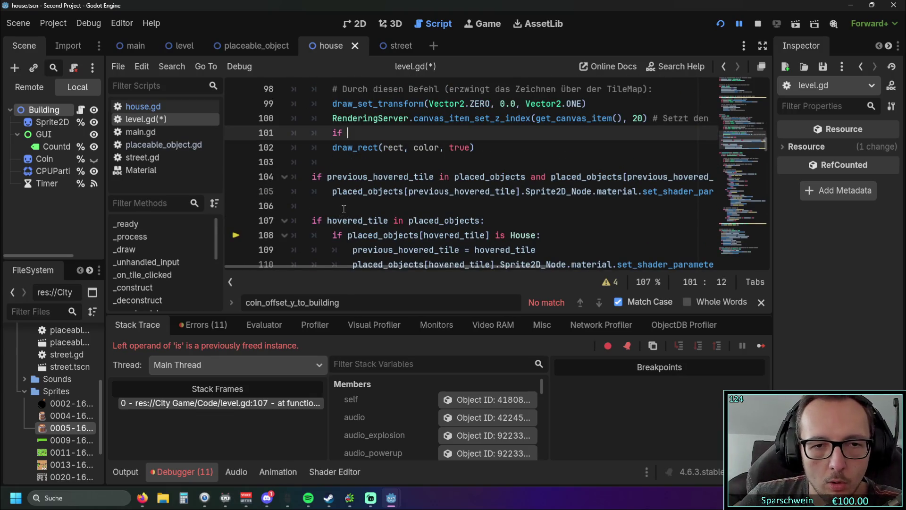
{"action": "scroll", "coordinate": [344, 209], "scroll_direction": "down", "scroll_amount": 3}
{"action": "scroll", "coordinate": [340, 206], "scroll_direction": "up", "scroll_amount": 5}
{"action": "scroll", "coordinate": [338, 204], "scroll_direction": "up", "scroll_amount": 6}
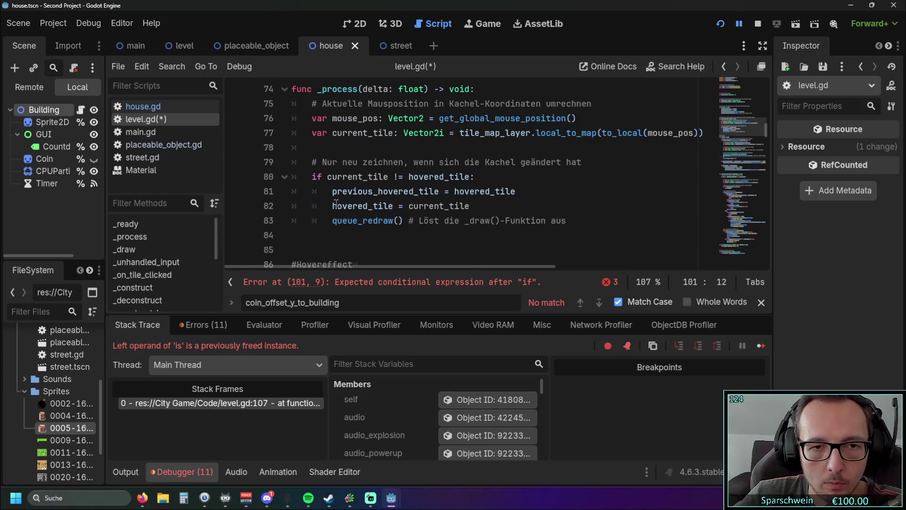
{"action": "scroll", "coordinate": [415, 189], "scroll_direction": "up", "scroll_amount": 7}
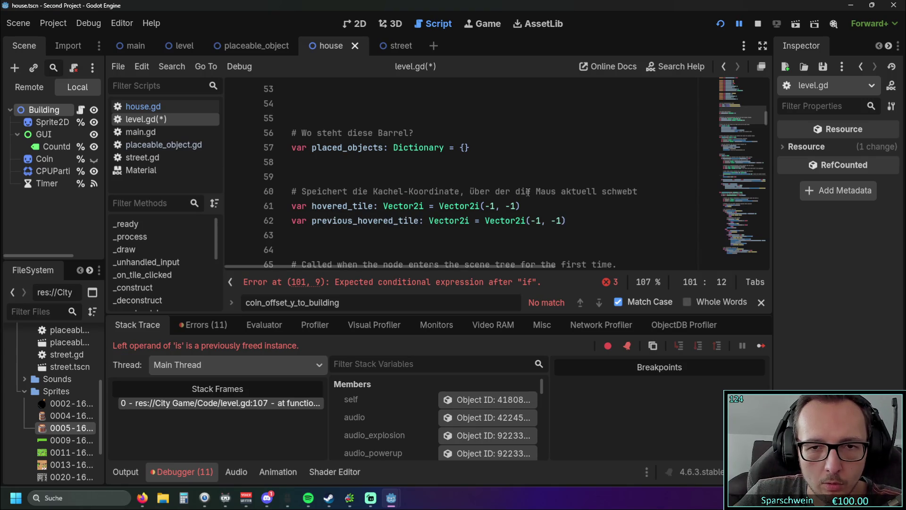
{"action": "mouse_move", "coordinate": [313, 207]}
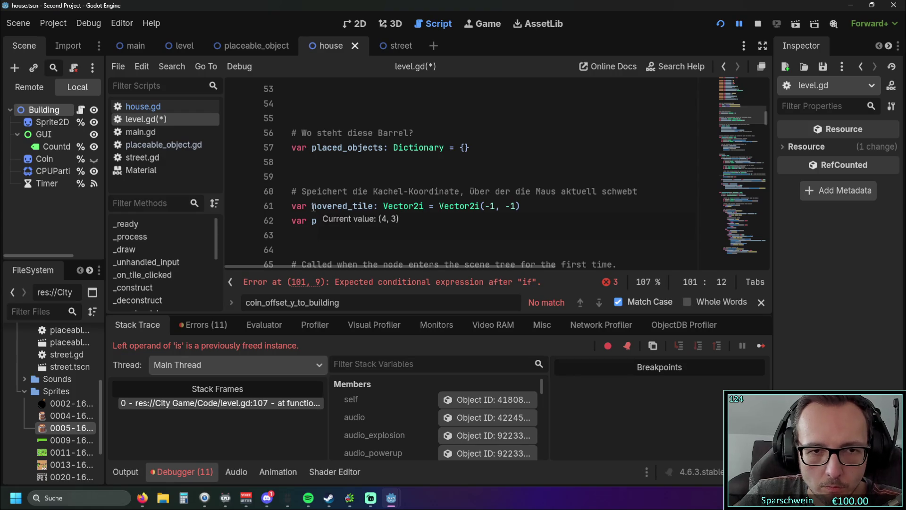
{"action": "left_click_drag", "start_coordinate": [313, 206], "coordinate": [375, 207]}
{"action": "key", "text": "ctrl+c"}
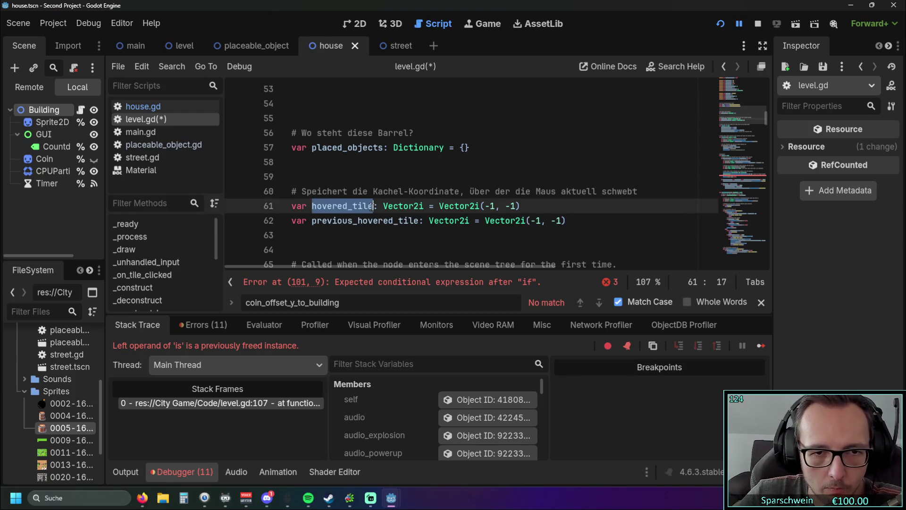
{"action": "scroll", "coordinate": [396, 181], "scroll_direction": "down", "scroll_amount": 1}
{"action": "scroll", "coordinate": [395, 181], "scroll_direction": "down", "scroll_amount": 13}
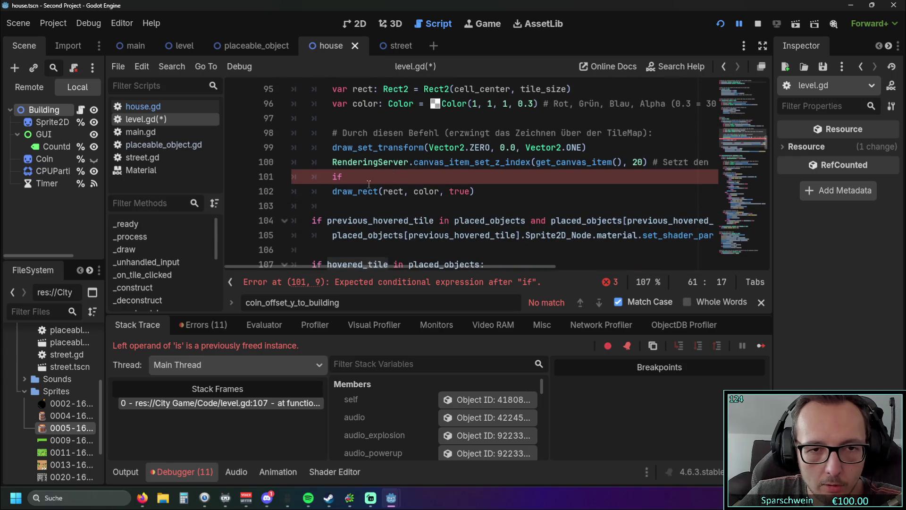
{"action": "left_click", "coordinate": [359, 176]}
{"action": "key", "text": "ctrl+v"}
Step: Add 'in' and paste placed_objects[hovered_tile], copied from line 108, into the condition
{"action": "scroll", "coordinate": [436, 206], "scroll_direction": "down", "scroll_amount": 2}
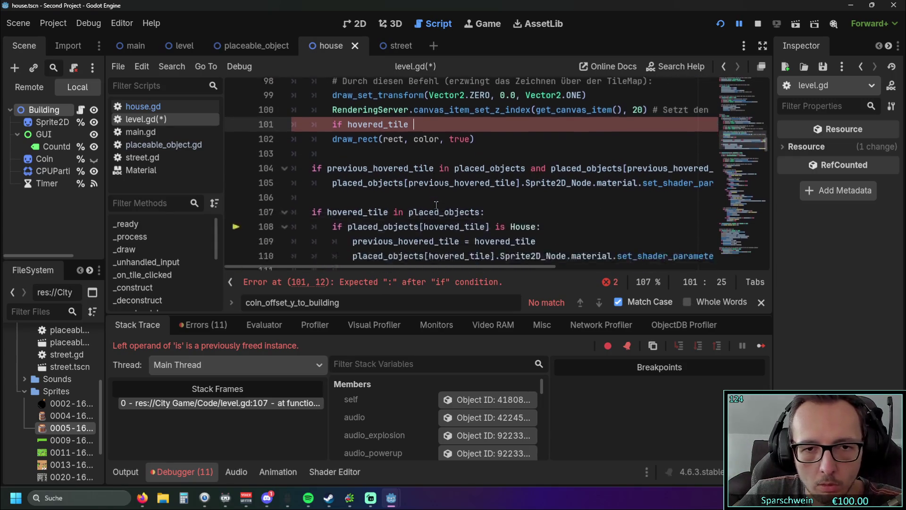
{"action": "type", "text": "in"}
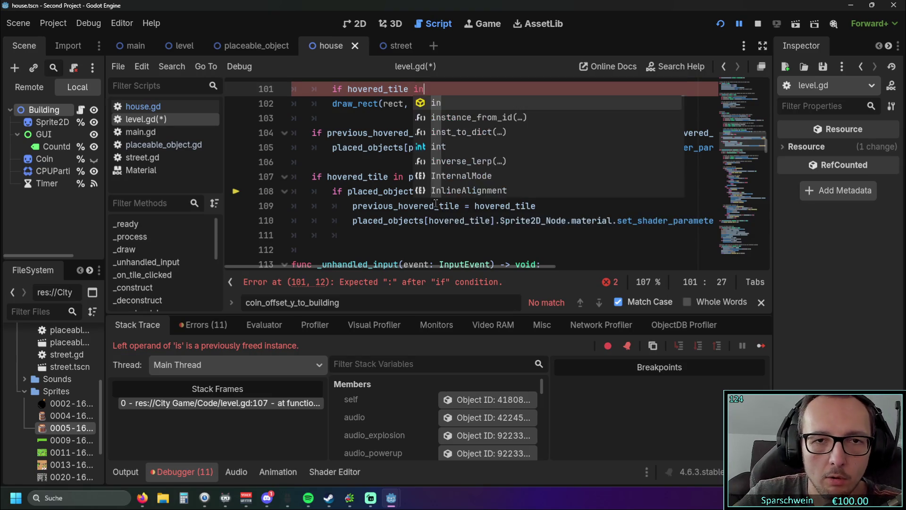
{"action": "scroll", "coordinate": [411, 207], "scroll_direction": "up", "scroll_amount": 3}
{"action": "scroll", "coordinate": [387, 213], "scroll_direction": "down", "scroll_amount": 2}
{"action": "scroll", "coordinate": [387, 213], "scroll_direction": "down", "scroll_amount": 1}
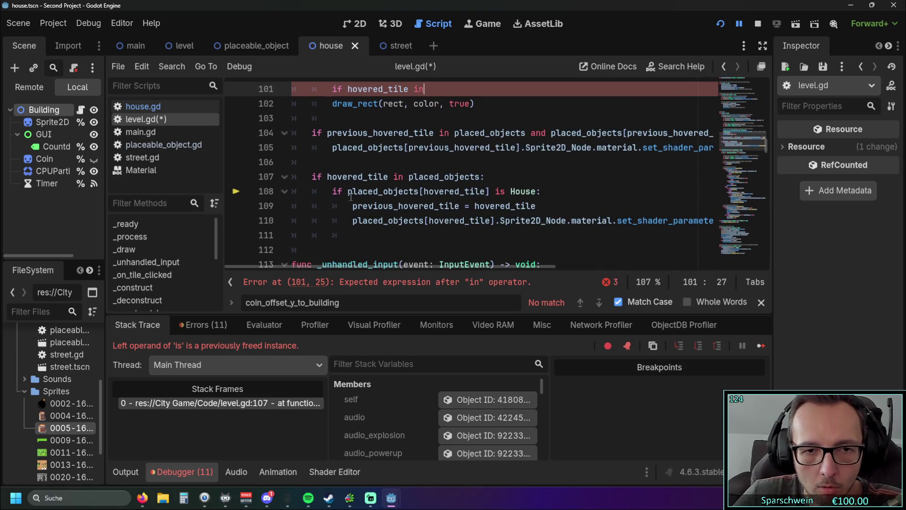
{"action": "scroll", "coordinate": [349, 195], "scroll_direction": "up", "scroll_amount": 1}
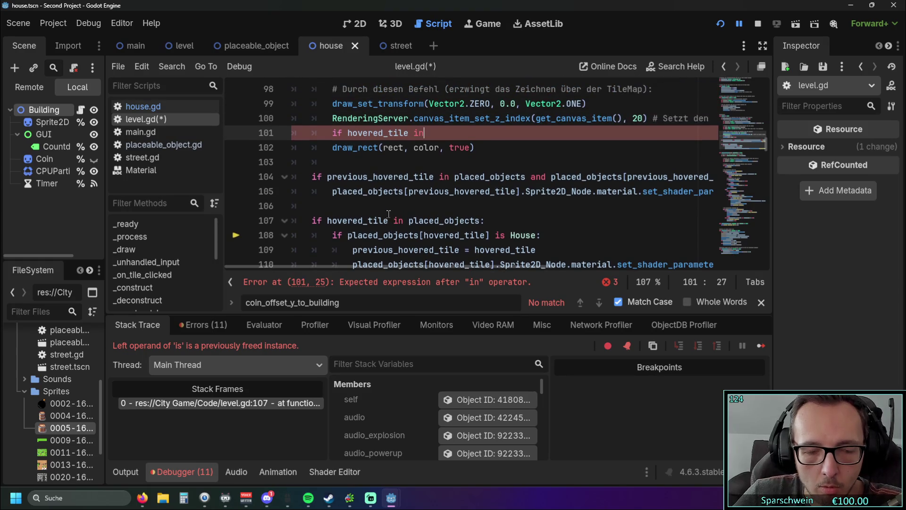
{"action": "left_click_drag", "start_coordinate": [348, 235], "coordinate": [491, 236]}
{"action": "key", "text": "ctrl+c"}
{"action": "left_click", "coordinate": [436, 135]}
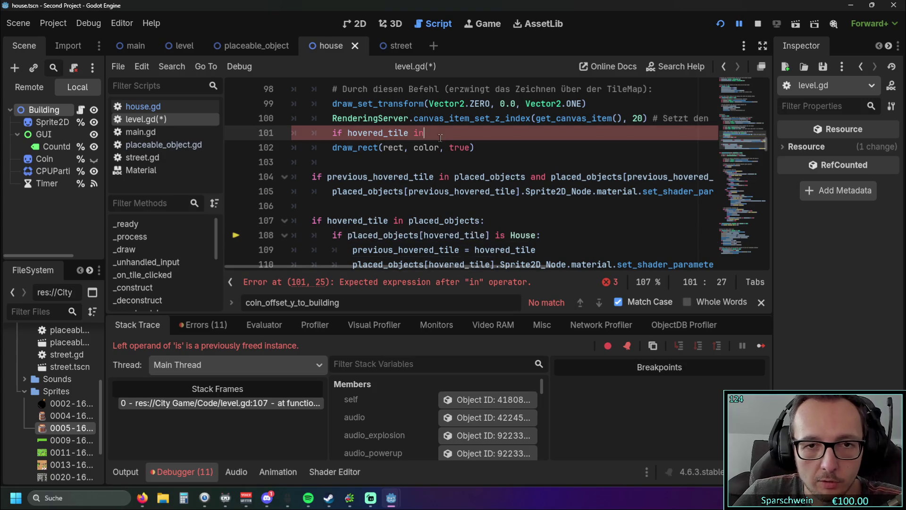
{"action": "key", "text": "ctrl+v"}
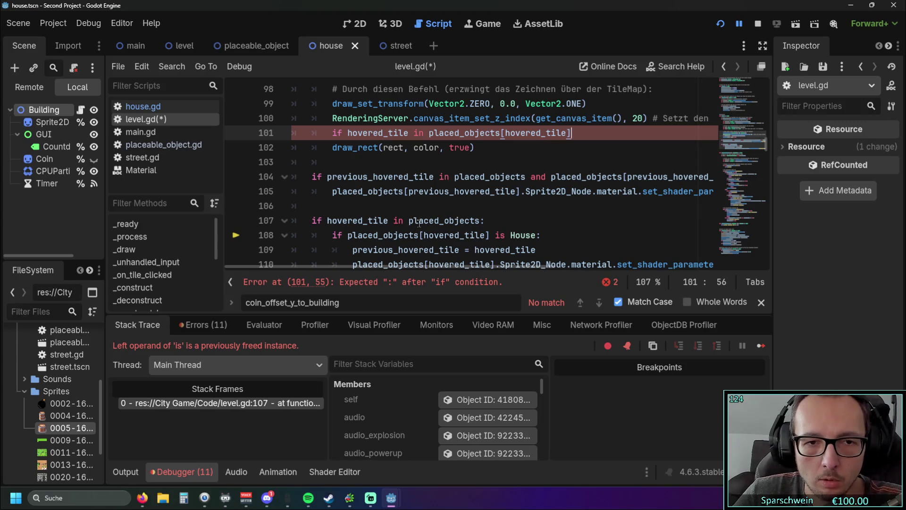
Step: Remove the trailing [hovered_tile], add the colon, and indent draw_rect under the new if
{"action": "left_click_drag", "start_coordinate": [327, 221], "coordinate": [430, 220]}
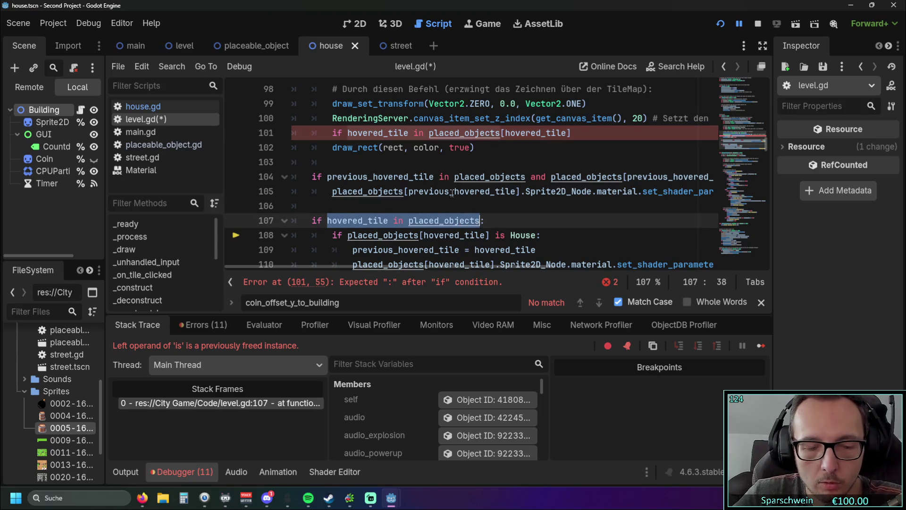
{"action": "left_click_drag", "start_coordinate": [348, 132], "coordinate": [454, 133]}
{"action": "left_click_drag", "start_coordinate": [536, 134], "coordinate": [571, 132]}
{"action": "key", "text": "ctrl+v"}
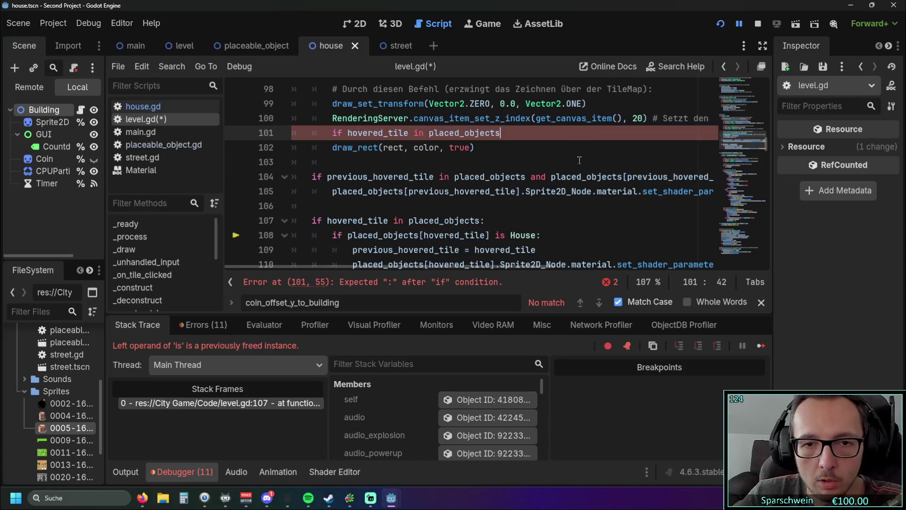
{"action": "type", "text": ":"}
{"action": "left_click", "coordinate": [555, 143]}
{"action": "key", "text": "Home"}
{"action": "key", "text": "Tab"}
{"action": "left_click", "coordinate": [407, 166]}
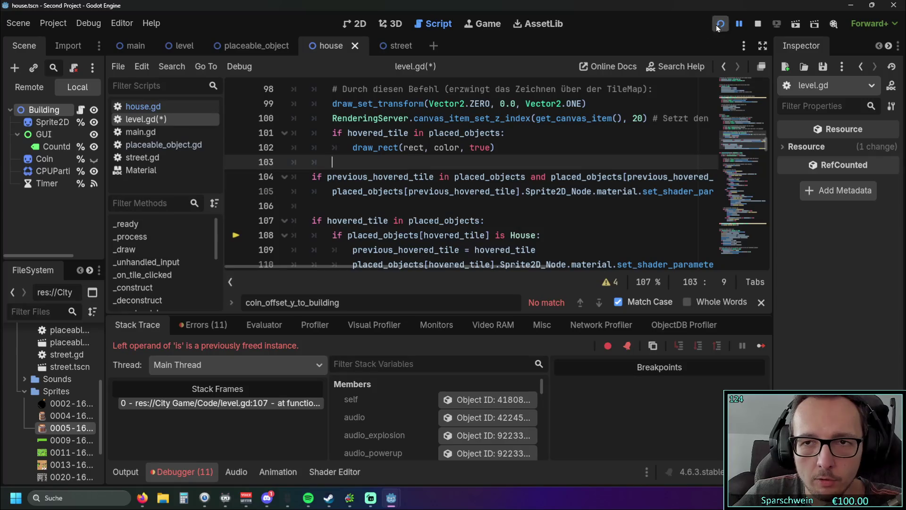
Step: Run the game, build a barrel on a grass tile, then stop it
{"action": "left_click", "coordinate": [720, 24]}
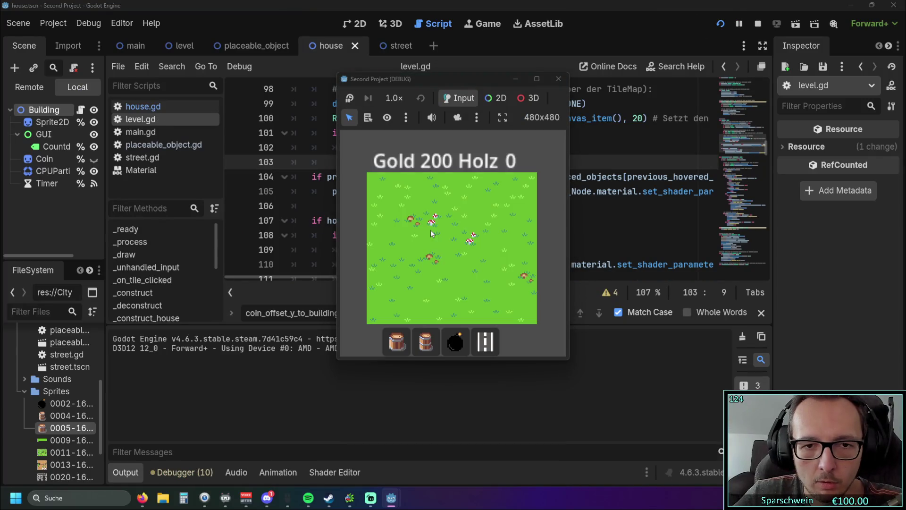
{"action": "left_click", "coordinate": [425, 341]}
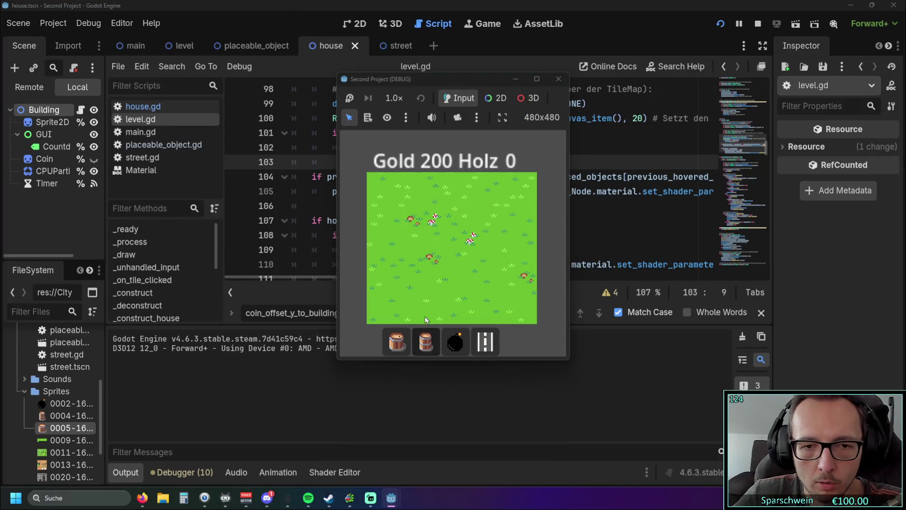
{"action": "left_click", "coordinate": [435, 242]}
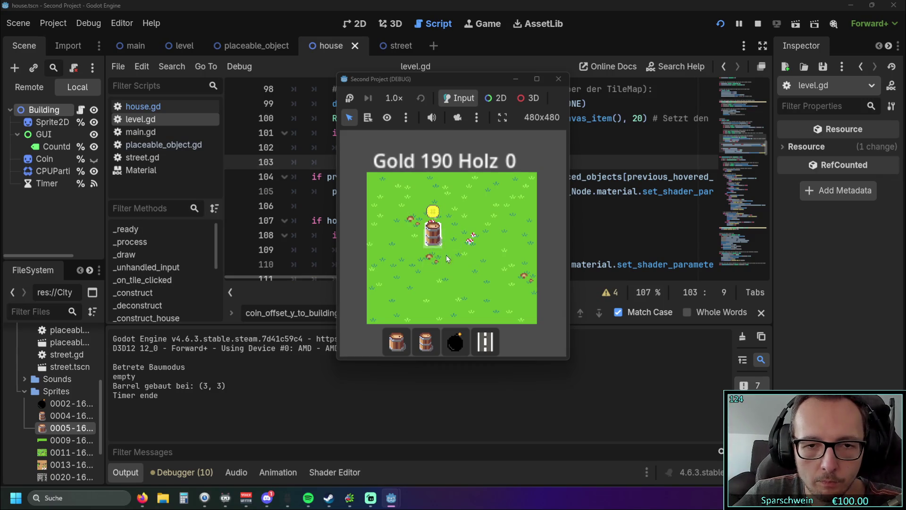
{"action": "left_click", "coordinate": [558, 79]}
Step: Change line 101 to 'if hovered_tile not in placed_objects:'
{"action": "scroll", "coordinate": [433, 191], "scroll_direction": "up", "scroll_amount": 1}
{"action": "left_click", "coordinate": [414, 176]}
{"action": "type", "text": "not"}
{"action": "left_click", "coordinate": [566, 162]}
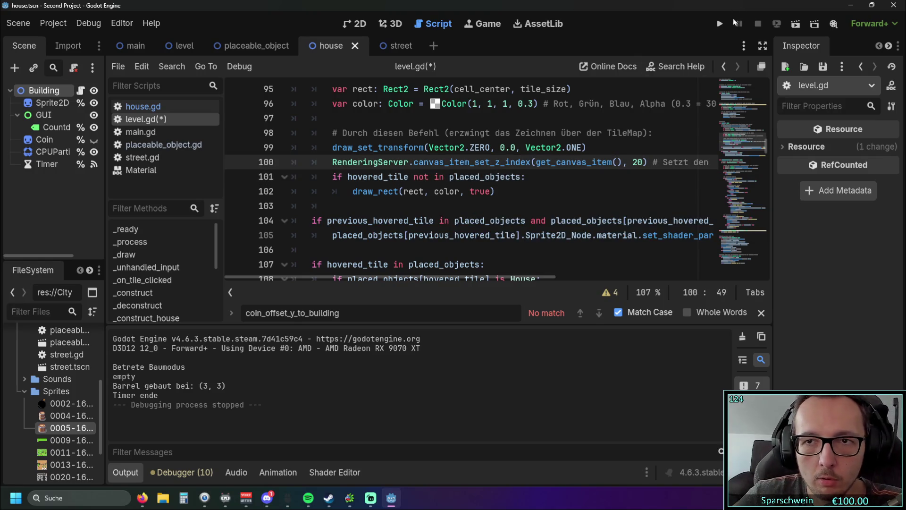
Step: Rerun with F5, build a barrel and a street, exit build mode and stop the game
{"action": "key", "text": "F5"}
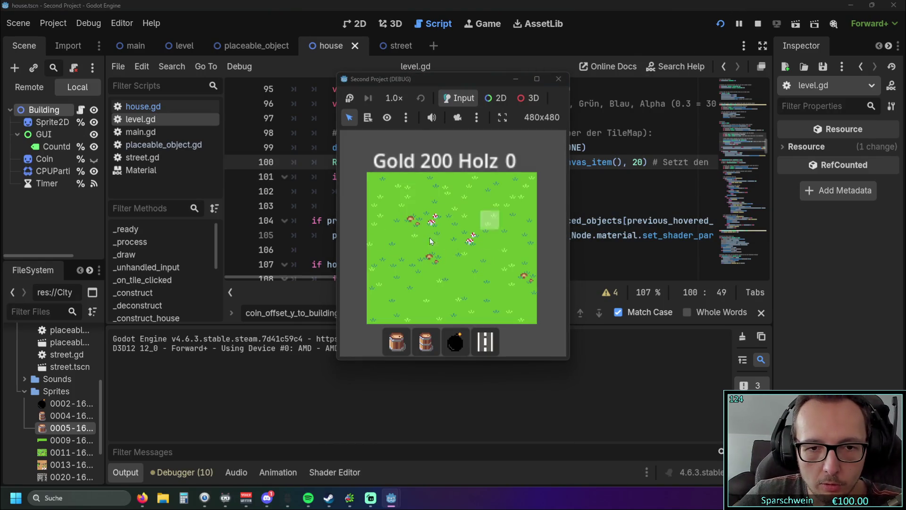
{"action": "left_click", "coordinate": [429, 258]}
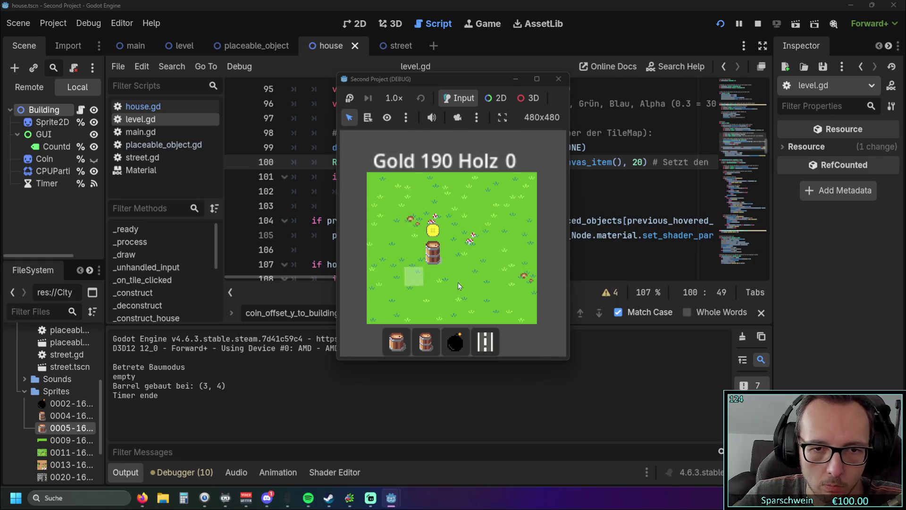
{"action": "left_click", "coordinate": [485, 341]}
{"action": "left_click", "coordinate": [489, 220]}
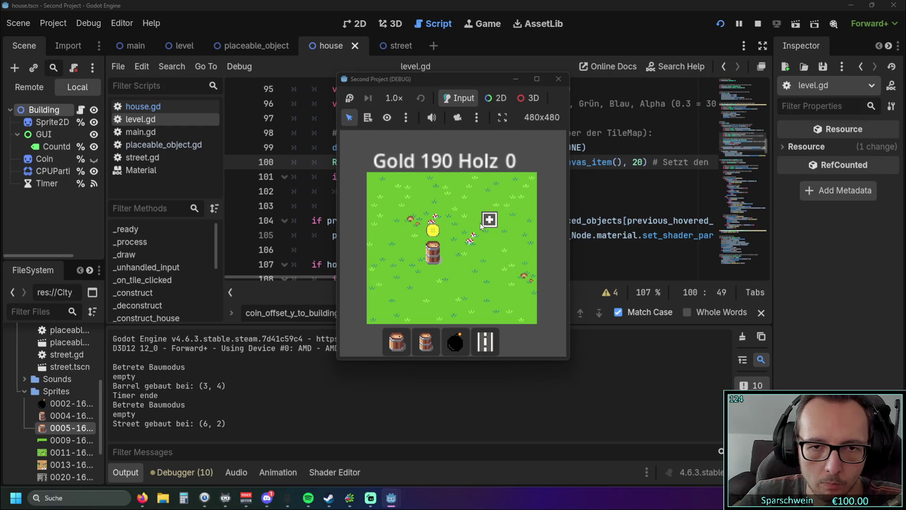
{"action": "right_click", "coordinate": [481, 226]}
{"action": "left_click", "coordinate": [559, 79]}
{"action": "left_click", "coordinate": [510, 191]}
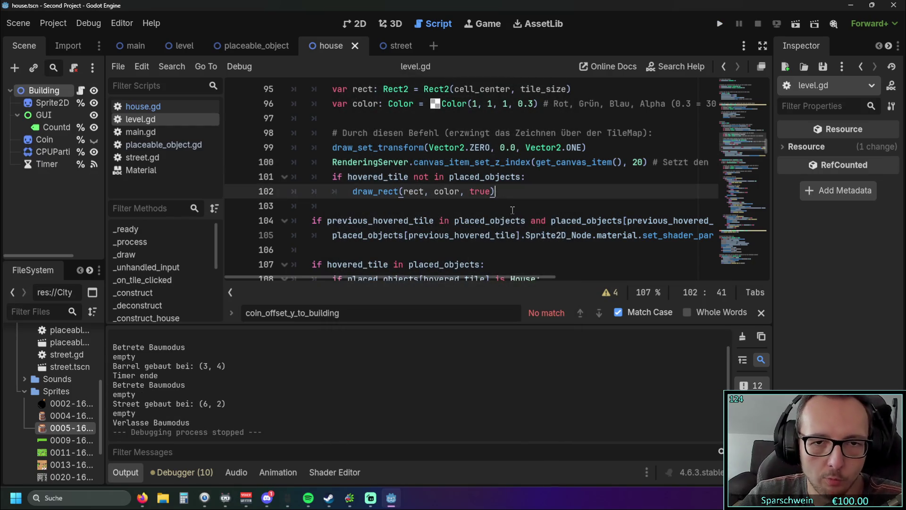
Step: Add a line 'if hovered_tile in placed_objects:' after draw_rect, outdented one level
{"action": "key", "text": "Return"}
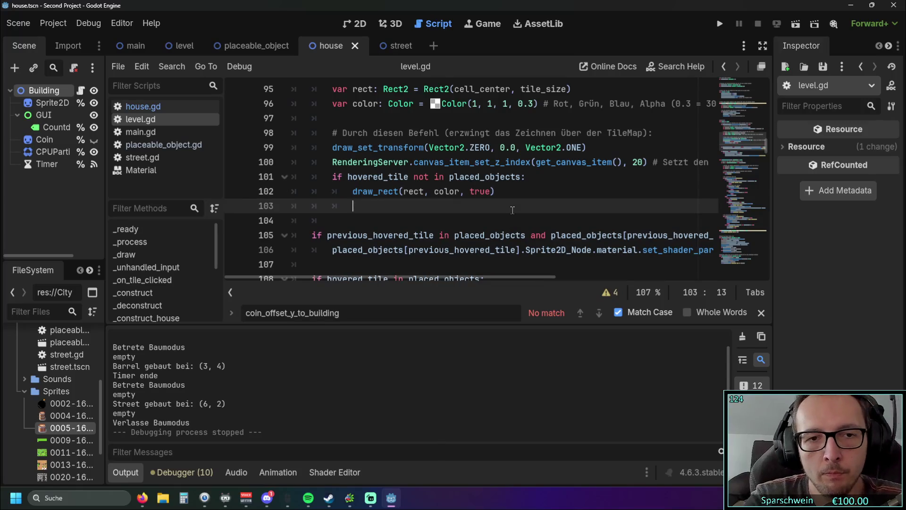
{"action": "key", "text": "BackSpace"}
{"action": "type", "text": "if "}
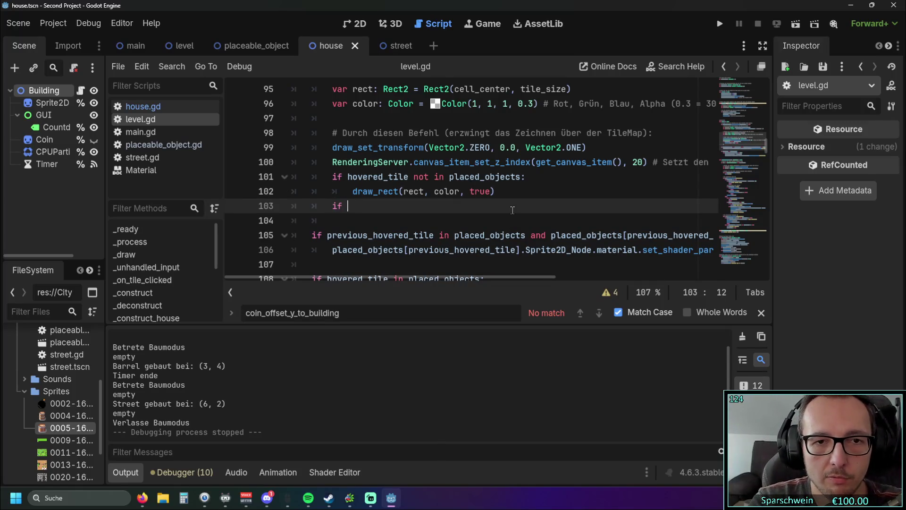
{"action": "type", "text": "hovered_tile in placed_objects"}
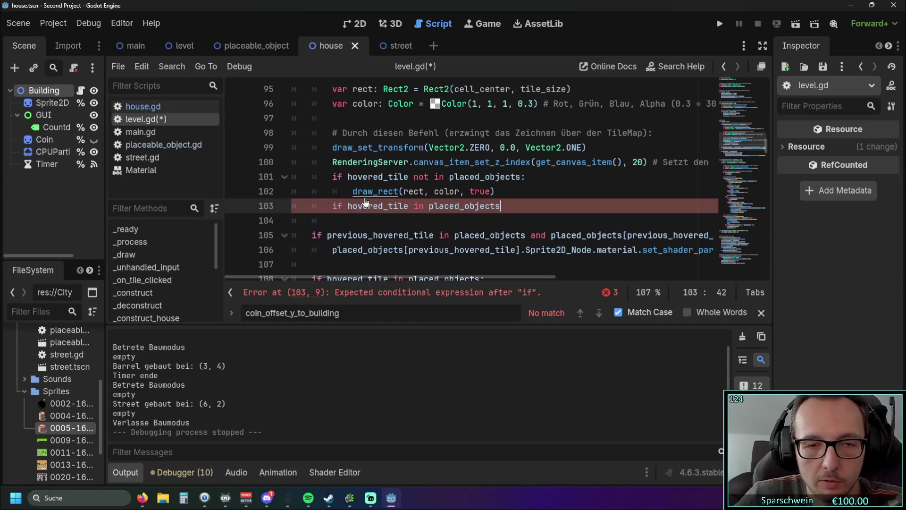
{"action": "type", "text": ":"}
{"action": "key", "text": "Return"}
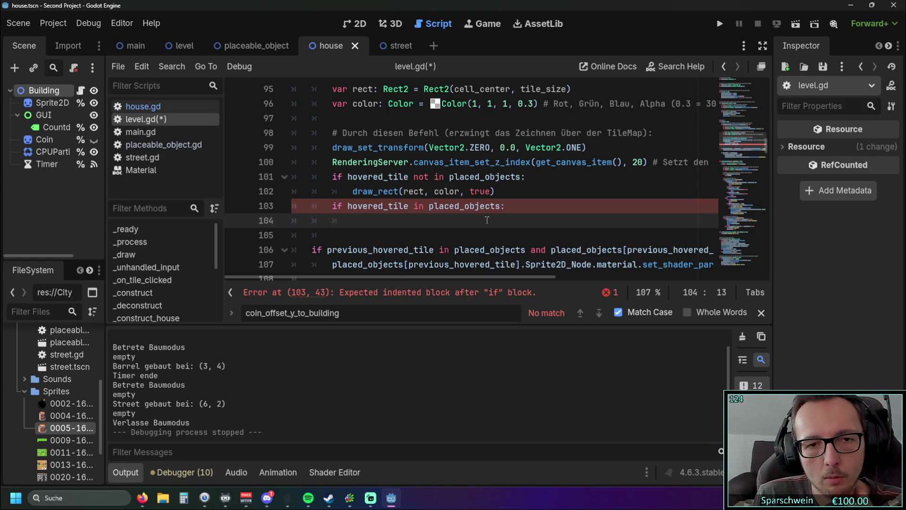
Step: Replace that condition on line 103 with 'else:' and give it a 'pass' body
{"action": "double_click", "coordinate": [338, 206]}
{"action": "type", "text": "else"}
{"action": "left_click_drag", "start_coordinate": [358, 206], "coordinate": [537, 207]}
{"action": "key", "text": "BackSpace"}
{"action": "key", "text": "BackSpace"}
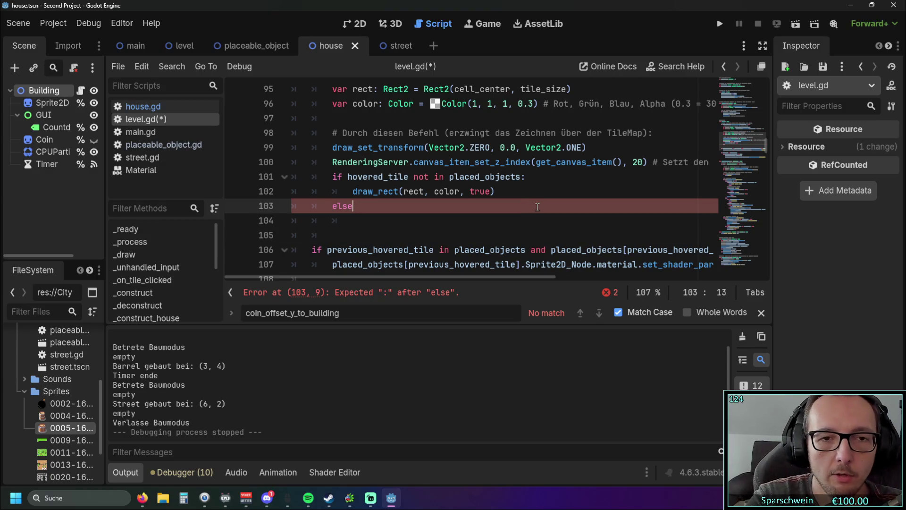
{"action": "type", "text": ":"}
{"action": "key", "text": "Return"}
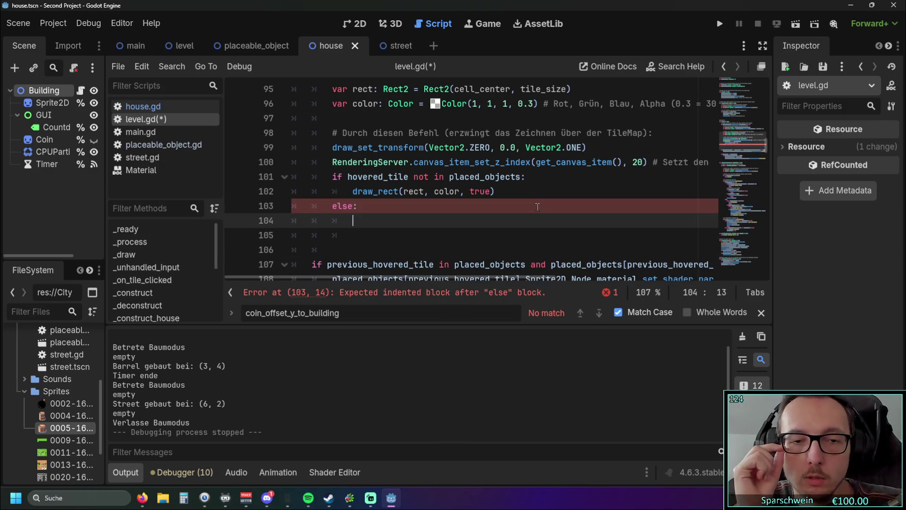
{"action": "type", "text": "ss"}
{"action": "key", "text": "Return"}
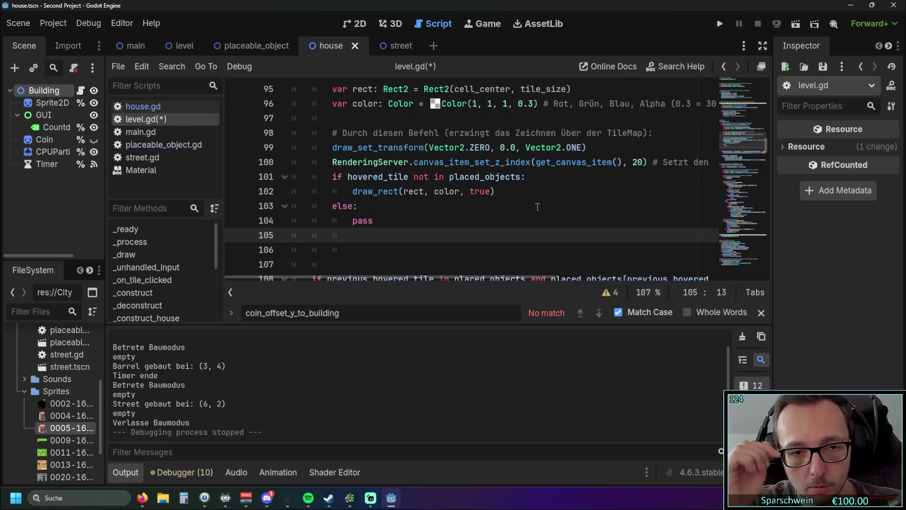
{"action": "left_click", "coordinate": [376, 212]}
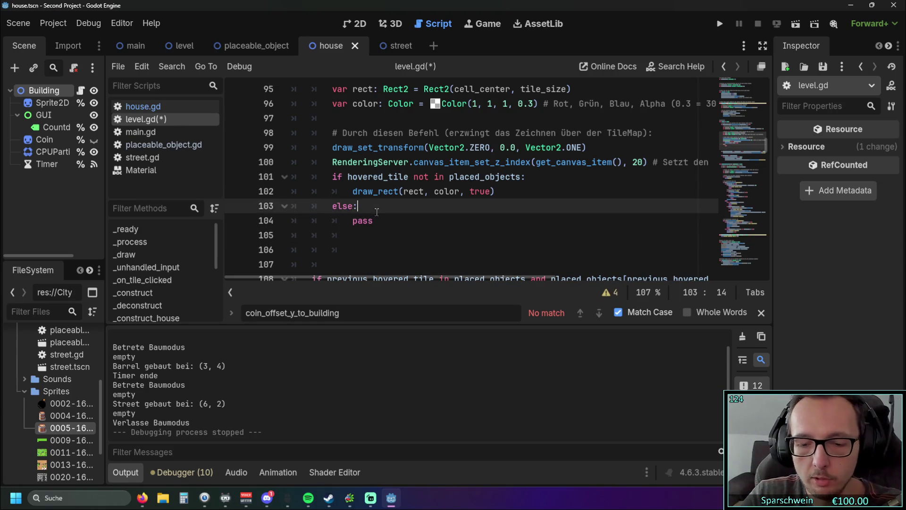
Step: Add a new line above pass in the else branch and type Sprite2.Note on it
{"action": "key", "text": "Return"}
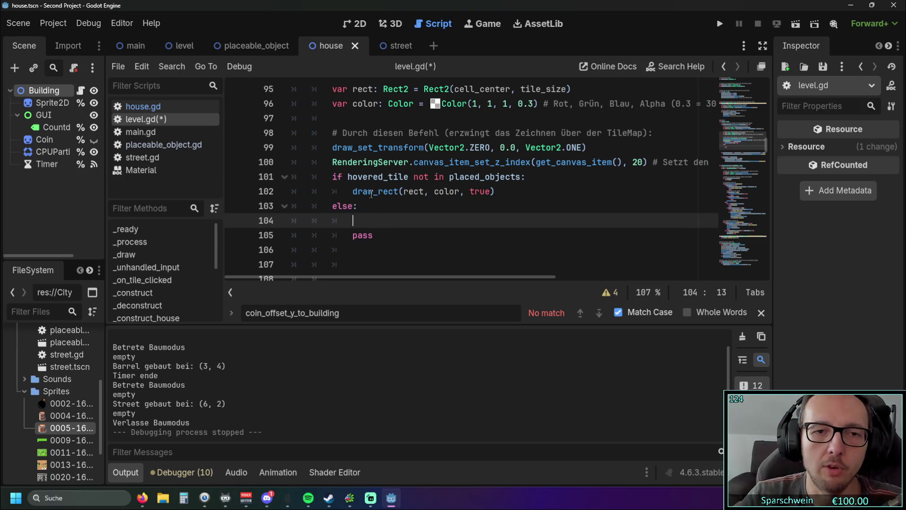
{"action": "mouse_move", "coordinate": [371, 194]}
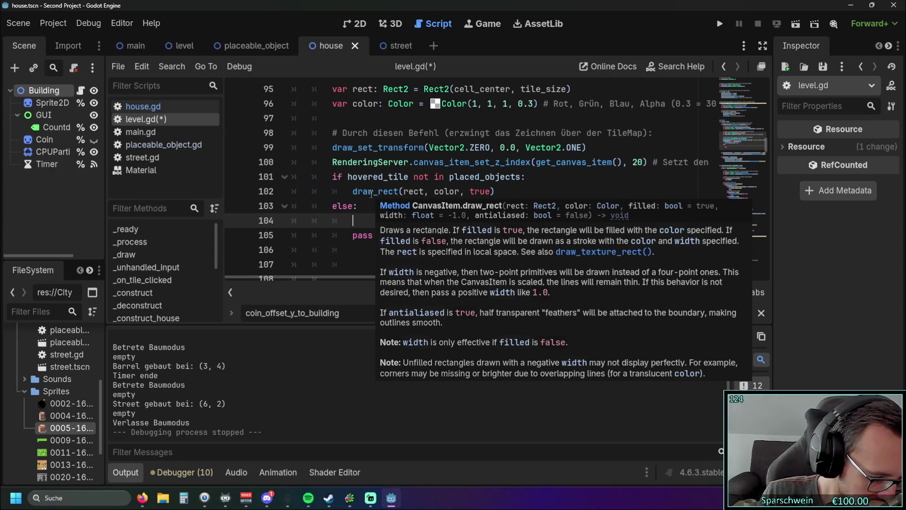
{"action": "type", "text": "Sprit"}
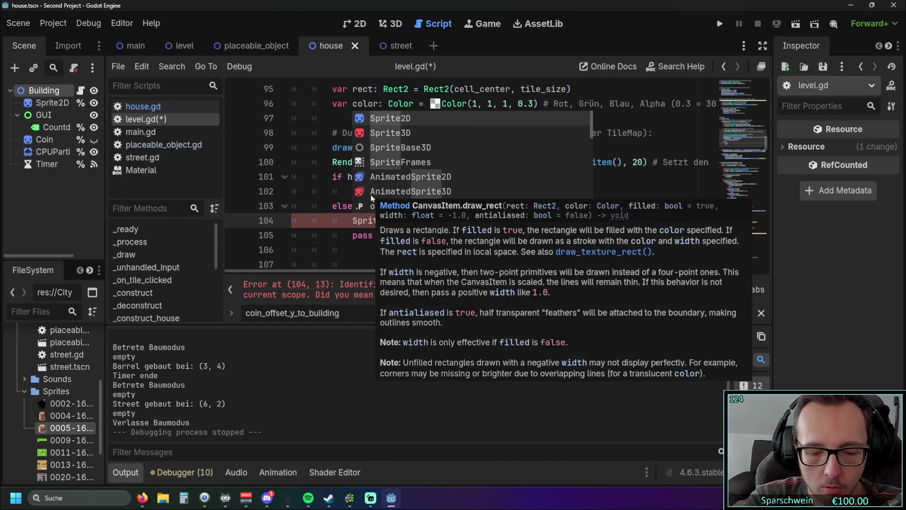
{"action": "type", "text": "e2"}
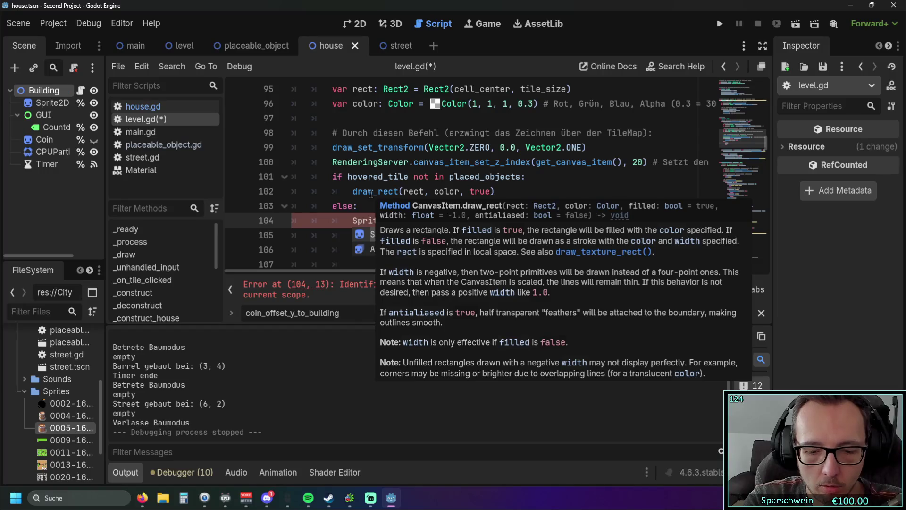
{"action": "key", "text": "Return"}
{"action": "type", "text": ".Note"}
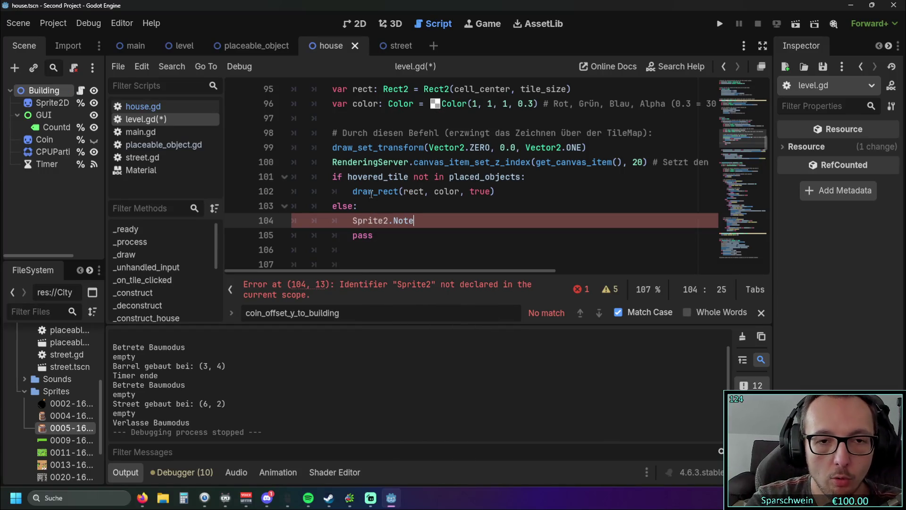
Step: Correct line 104 so it reads Sprite2_Node instead of Sprite2.Note
{"action": "left_click", "coordinate": [391, 220]}
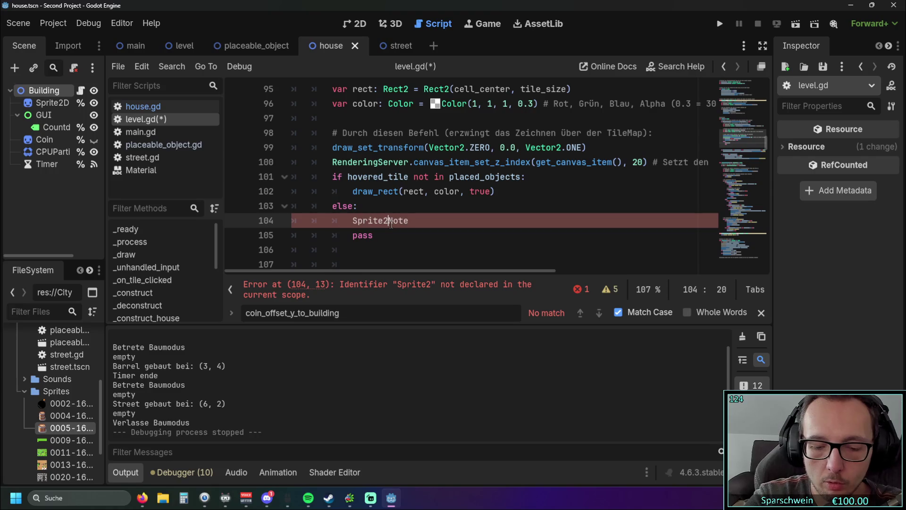
{"action": "key", "text": "BackSpace"}
{"action": "type", "text": "_"}
{"action": "left_click", "coordinate": [386, 246]}
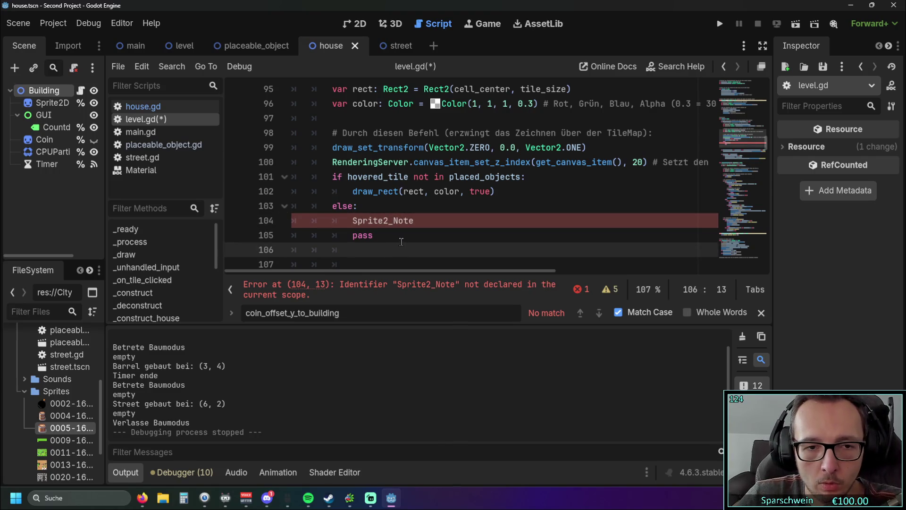
{"action": "scroll", "coordinate": [400, 241], "scroll_direction": "down", "scroll_amount": 5}
{"action": "scroll", "coordinate": [400, 242], "scroll_direction": "up", "scroll_amount": 5}
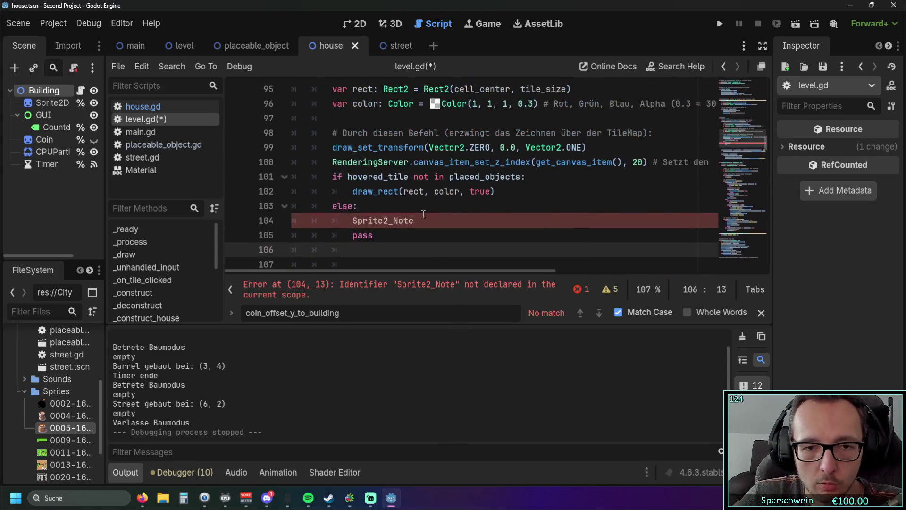
{"action": "left_click", "coordinate": [410, 220]}
{"action": "key", "text": "BackSpace"}
{"action": "key", "text": "BackSpace"}
{"action": "type", "text": "de"}
{"action": "scroll", "coordinate": [401, 252], "scroll_direction": "down", "scroll_amount": 1}
{"action": "left_click", "coordinate": [401, 230]}
{"action": "scroll", "coordinate": [401, 230], "scroll_direction": "down", "scroll_amount": 10}
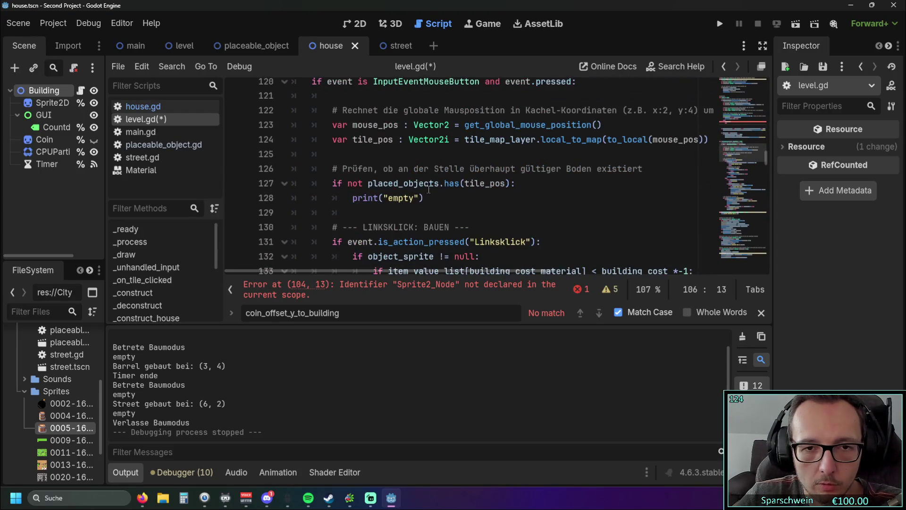
{"action": "scroll", "coordinate": [431, 188], "scroll_direction": "down", "scroll_amount": 6}
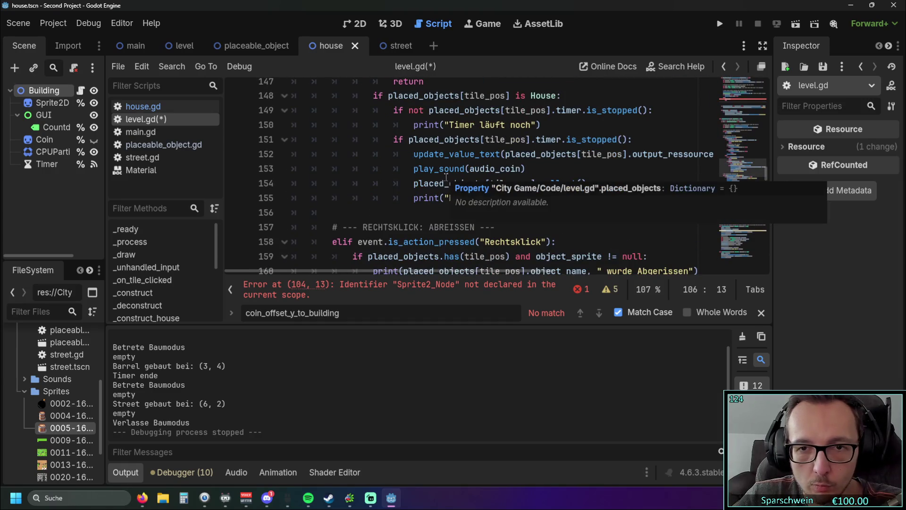
{"action": "scroll", "coordinate": [374, 172], "scroll_direction": "down", "scroll_amount": 7}
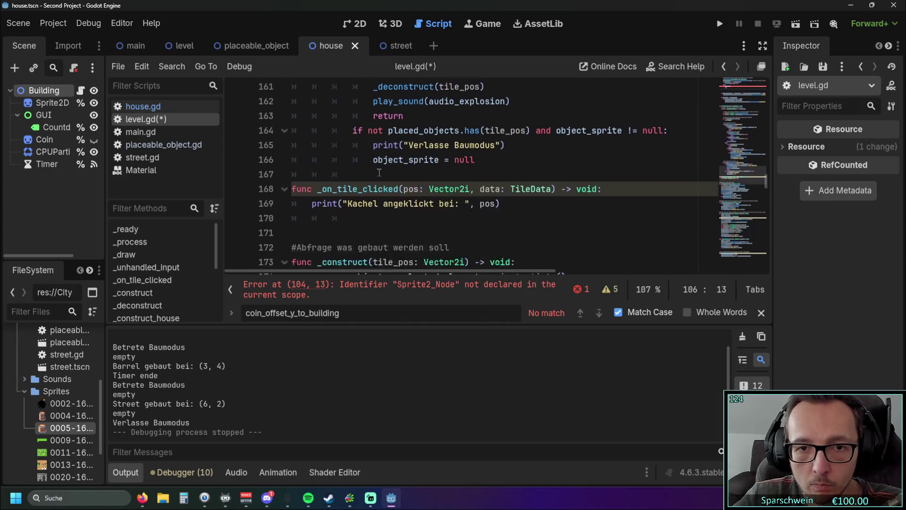
{"action": "key", "text": "ctrl+f"}
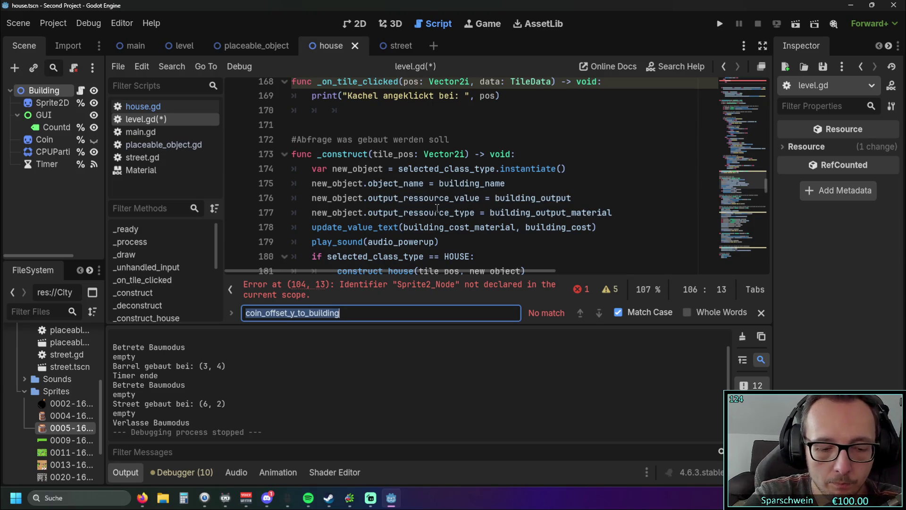
{"action": "type", "text": "Sprite"}
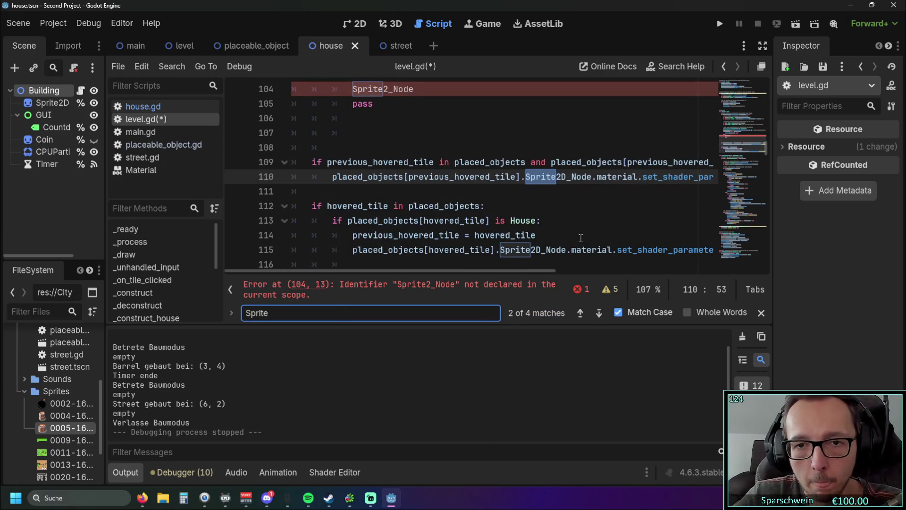
{"action": "double_click", "coordinate": [546, 180]}
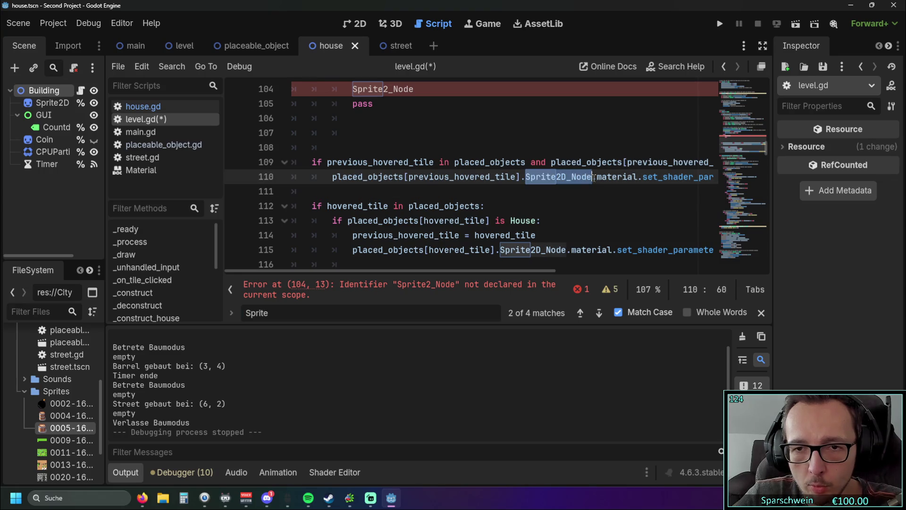
{"action": "scroll", "coordinate": [523, 195], "scroll_direction": "up", "scroll_amount": 20}
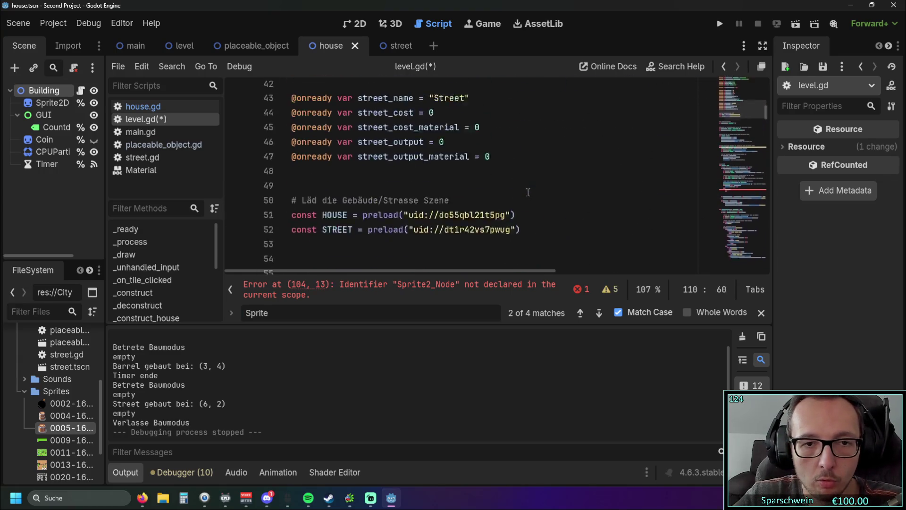
{"action": "scroll", "coordinate": [523, 194], "scroll_direction": "down", "scroll_amount": 20}
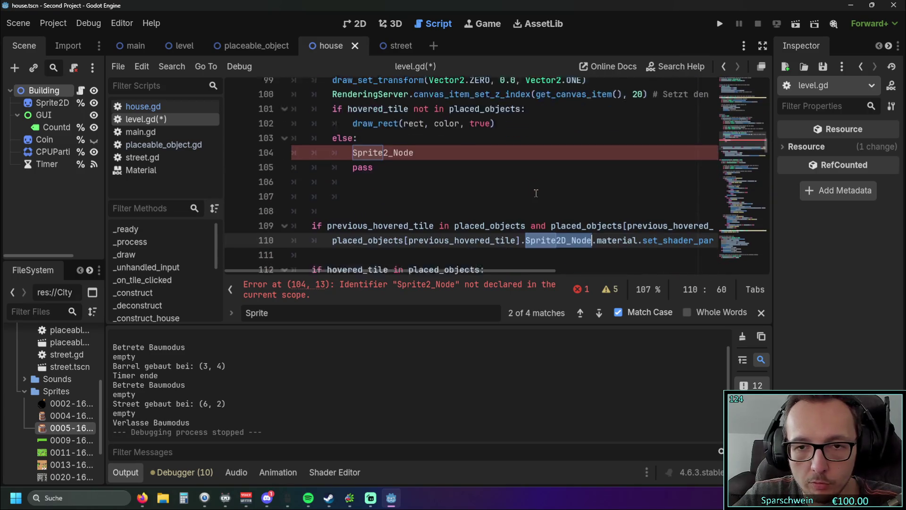
{"action": "scroll", "coordinate": [547, 194], "scroll_direction": "up", "scroll_amount": 15}
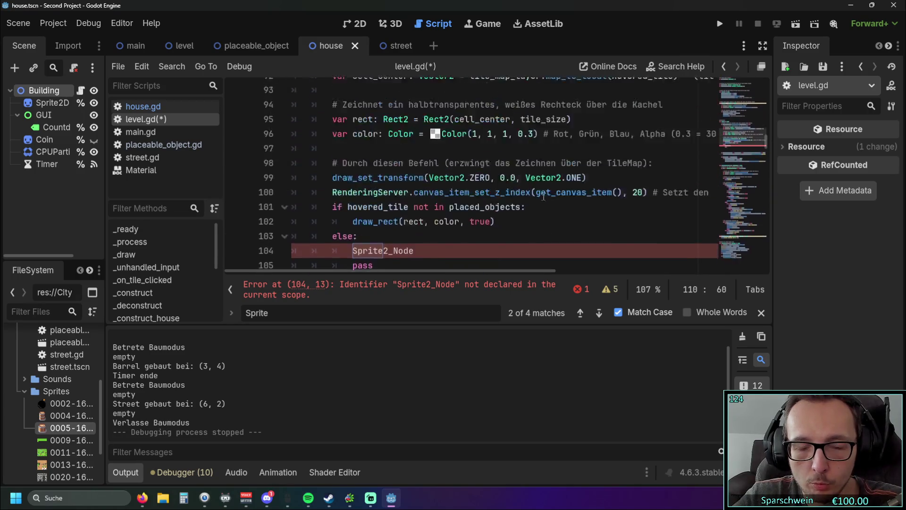
{"action": "scroll", "coordinate": [542, 194], "scroll_direction": "up", "scroll_amount": 7}
{"action": "scroll", "coordinate": [538, 194], "scroll_direction": "down", "scroll_amount": 10}
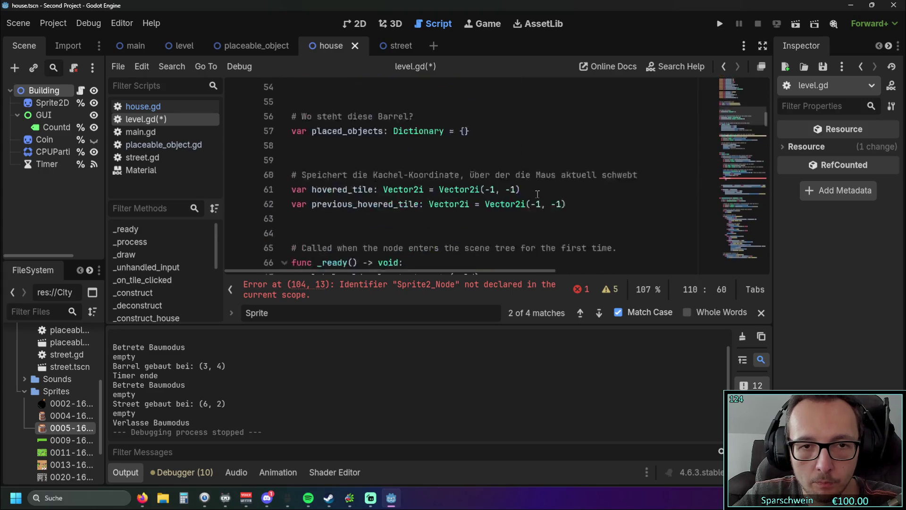
{"action": "scroll", "coordinate": [524, 190], "scroll_direction": "down", "scroll_amount": 2}
{"action": "scroll", "coordinate": [519, 189], "scroll_direction": "down", "scroll_amount": 3}
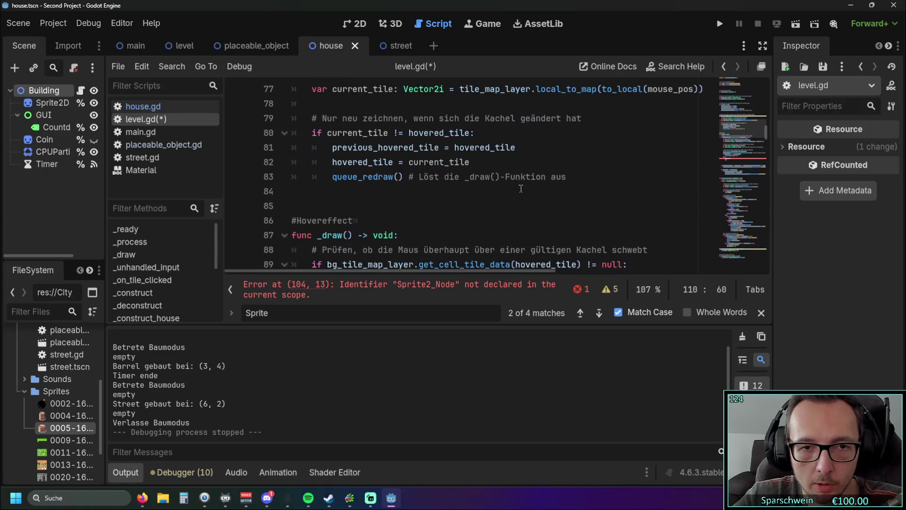
{"action": "scroll", "coordinate": [457, 193], "scroll_direction": "up", "scroll_amount": 9}
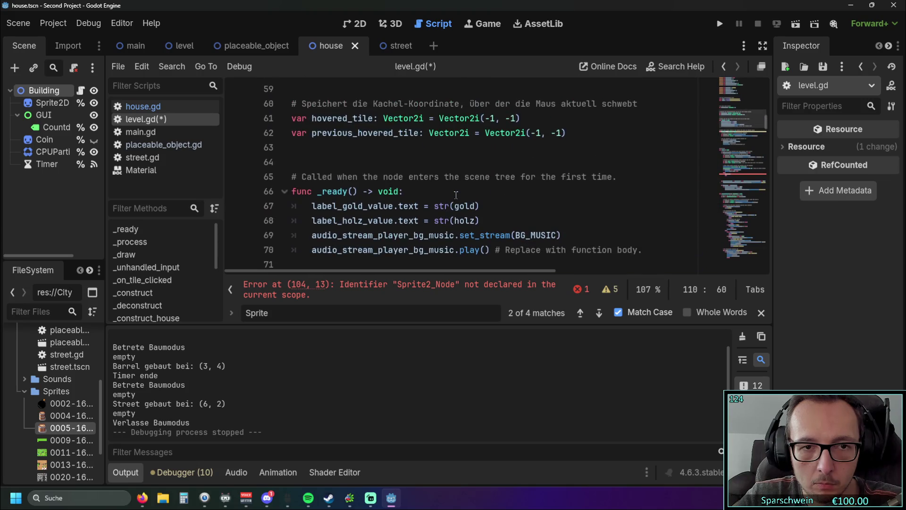
{"action": "scroll", "coordinate": [455, 195], "scroll_direction": "down", "scroll_amount": 14}
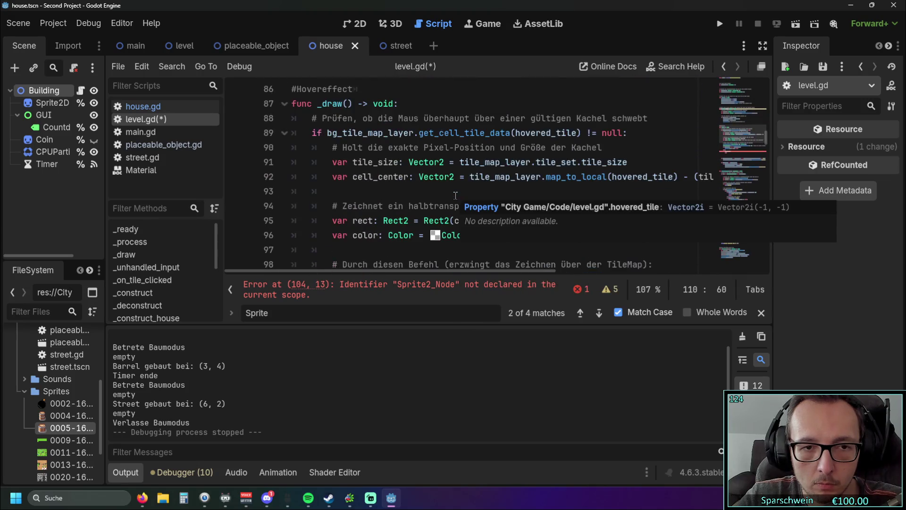
{"action": "scroll", "coordinate": [455, 194], "scroll_direction": "down", "scroll_amount": 2}
{"action": "left_click_drag", "start_coordinate": [353, 176], "coordinate": [414, 177]}
Step: Retype the line 104 identifier as Sprite2D_Node and review the surrounding hover code
{"action": "type", "text": "Sprite2D_Node"}
{"action": "left_click", "coordinate": [372, 200]}
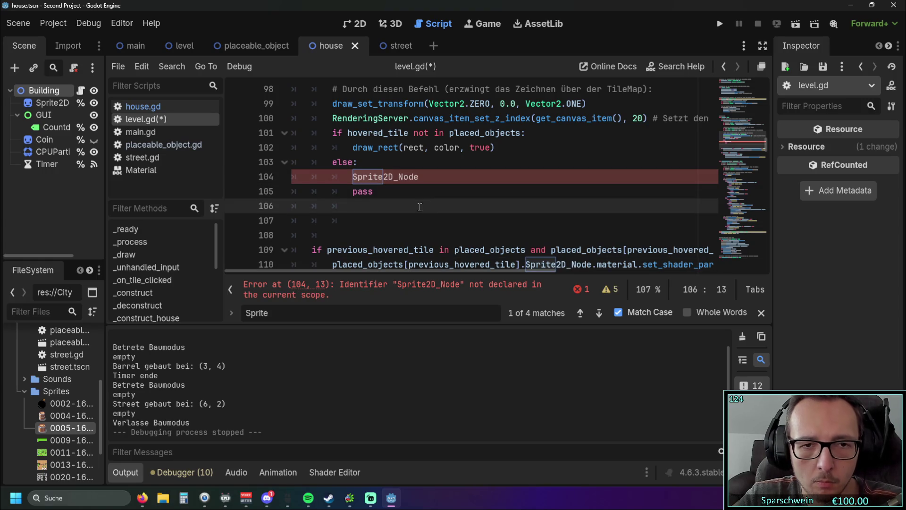
{"action": "left_click", "coordinate": [373, 193]}
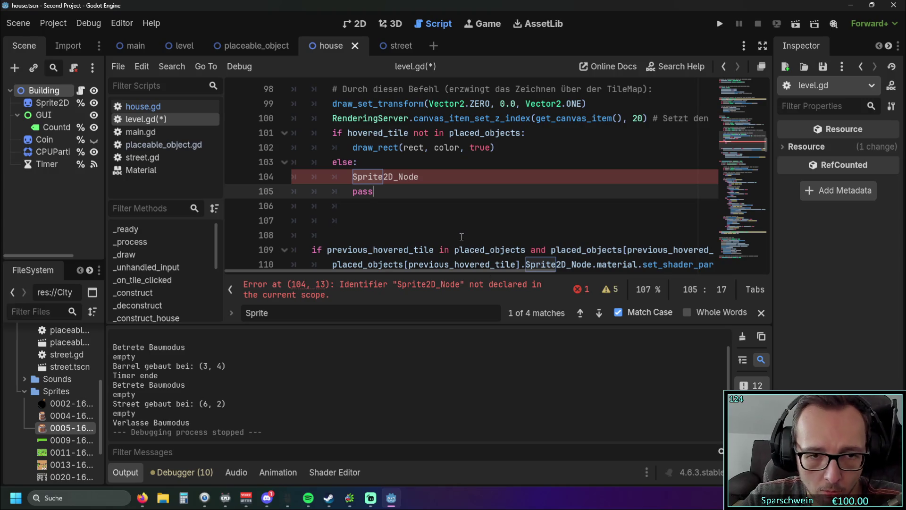
{"action": "scroll", "coordinate": [443, 223], "scroll_direction": "up", "scroll_amount": 1}
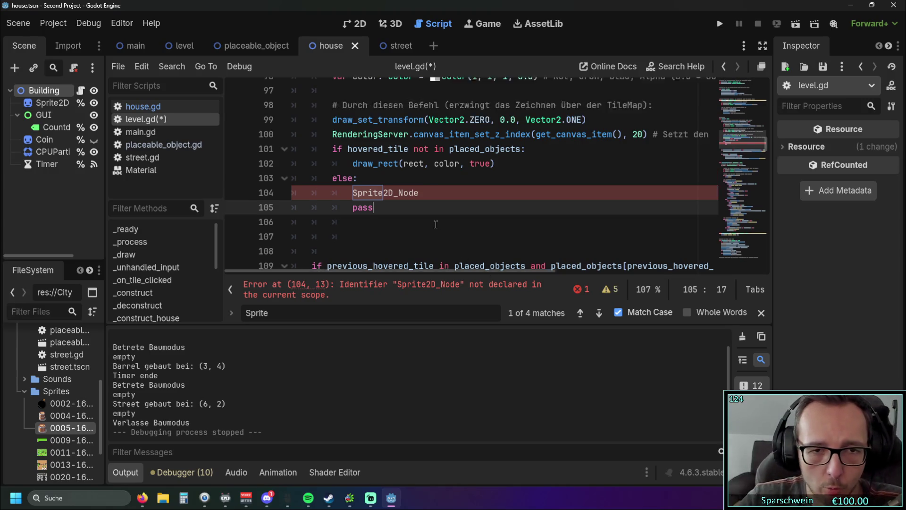
{"action": "key", "text": "Up"}
{"action": "key", "text": "Up"}
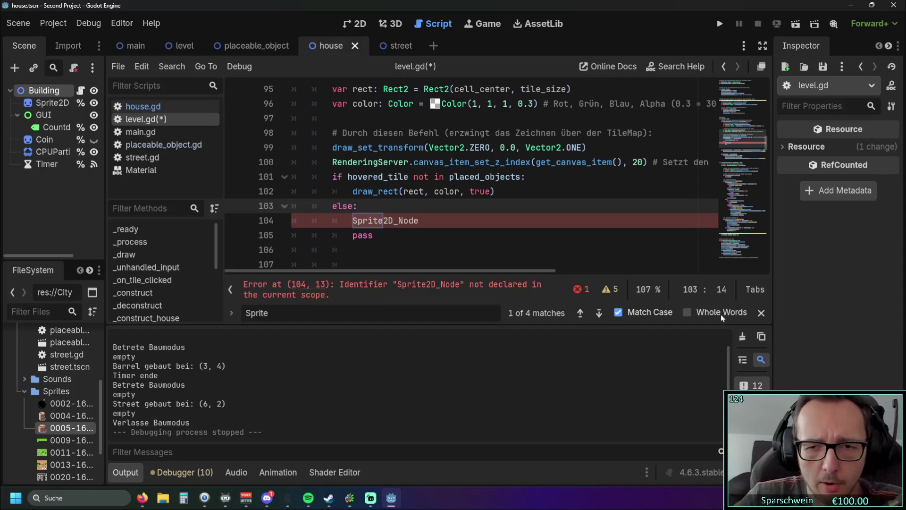
{"action": "left_click", "coordinate": [762, 313]}
{"action": "left_click", "coordinate": [420, 248]}
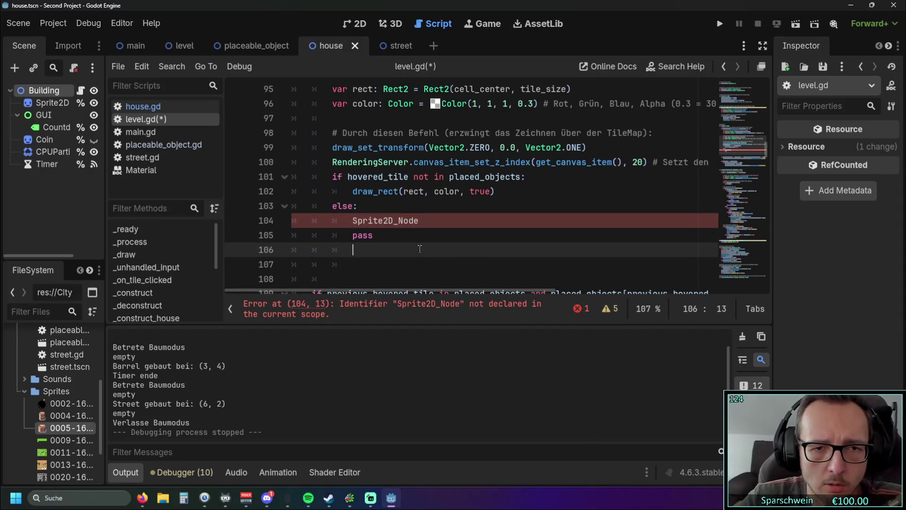
{"action": "scroll", "coordinate": [419, 249], "scroll_direction": "up", "scroll_amount": 10}
{"action": "scroll", "coordinate": [421, 232], "scroll_direction": "down", "scroll_amount": 8}
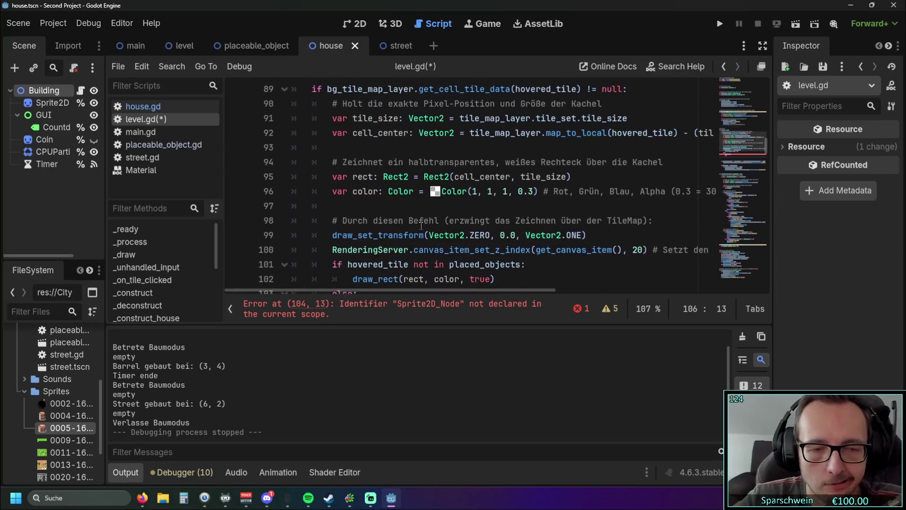
{"action": "scroll", "coordinate": [421, 225], "scroll_direction": "down", "scroll_amount": 2}
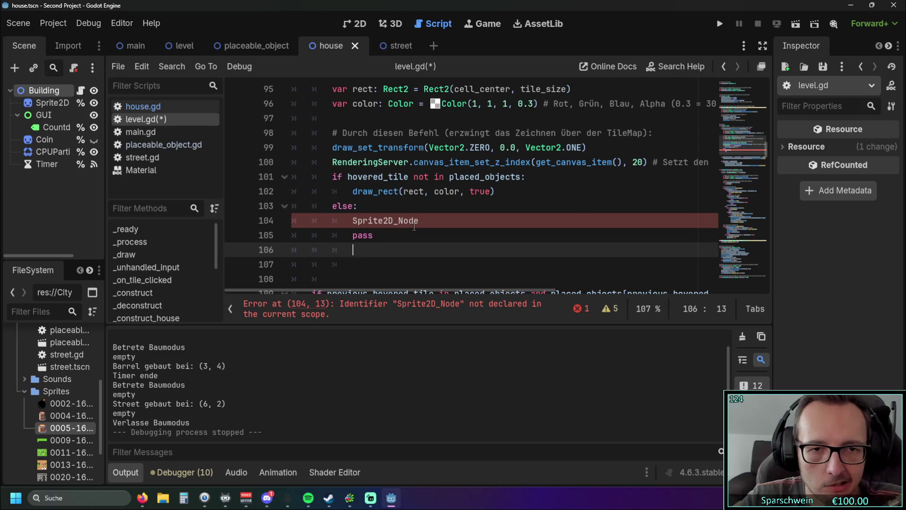
{"action": "mouse_move", "coordinate": [766, 154]}
{"action": "left_mouse_down"}
{"action": "mouse_move", "coordinate": [772, 285]}
{"action": "mouse_move", "coordinate": [774, 270]}
{"action": "left_mouse_up"}
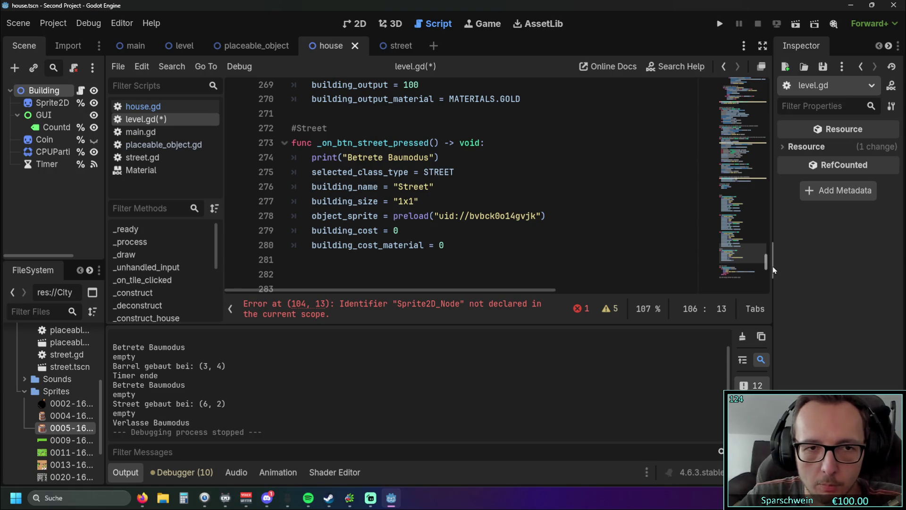
{"action": "left_click_drag", "start_coordinate": [772, 266], "coordinate": [775, 267]}
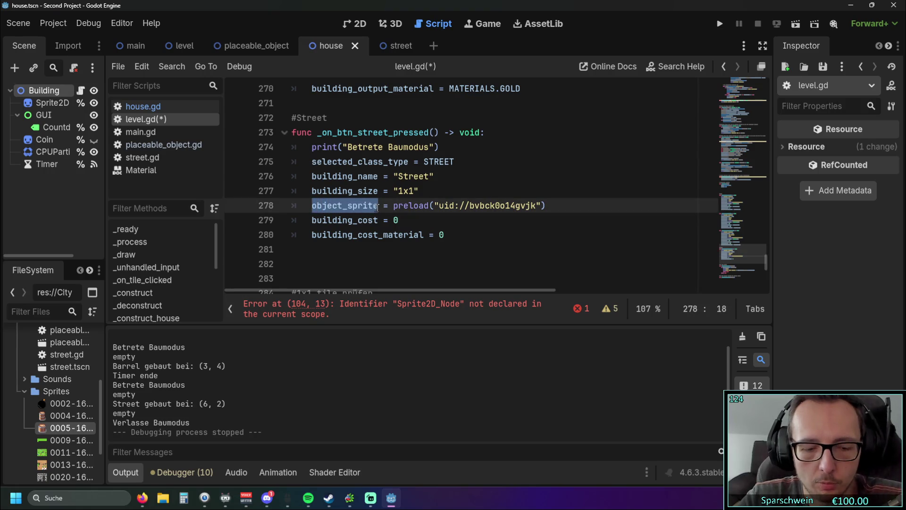
{"action": "mouse_move", "coordinate": [765, 257]}
{"action": "left_mouse_down"}
{"action": "mouse_move", "coordinate": [775, 107]}
{"action": "mouse_move", "coordinate": [768, 148]}
{"action": "left_mouse_up"}
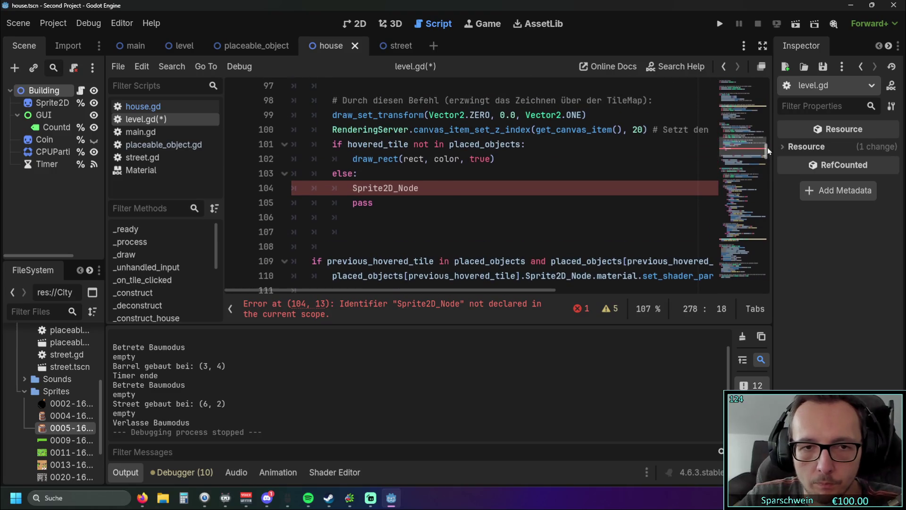
Step: Replace Sprite2D_Node on line 104 with object_sprite
{"action": "left_click", "coordinate": [353, 188]}
{"action": "double_click", "coordinate": [365, 189]}
{"action": "type", "text": "object_sprite"}
{"action": "left_click", "coordinate": [407, 210]}
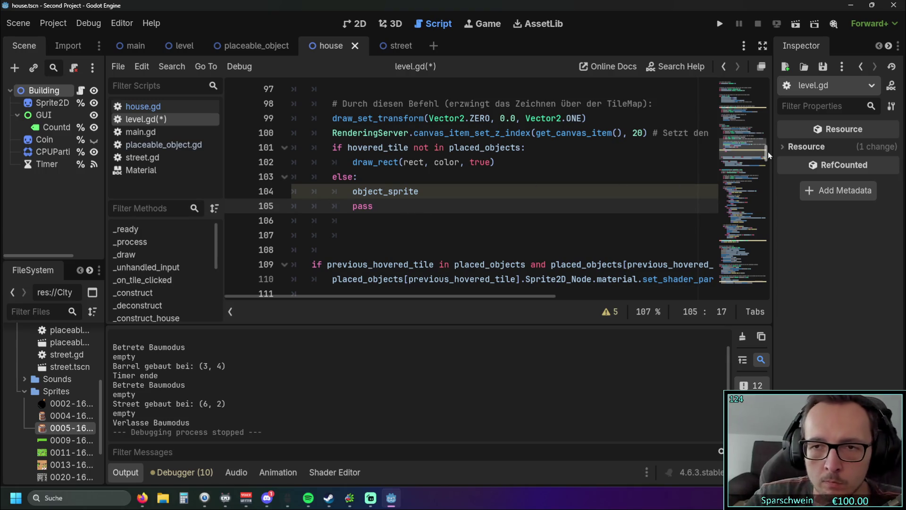
{"action": "mouse_move", "coordinate": [769, 152]}
{"action": "left_mouse_down"}
{"action": "mouse_move", "coordinate": [773, 286]}
{"action": "mouse_move", "coordinate": [772, 262]}
{"action": "left_mouse_up"}
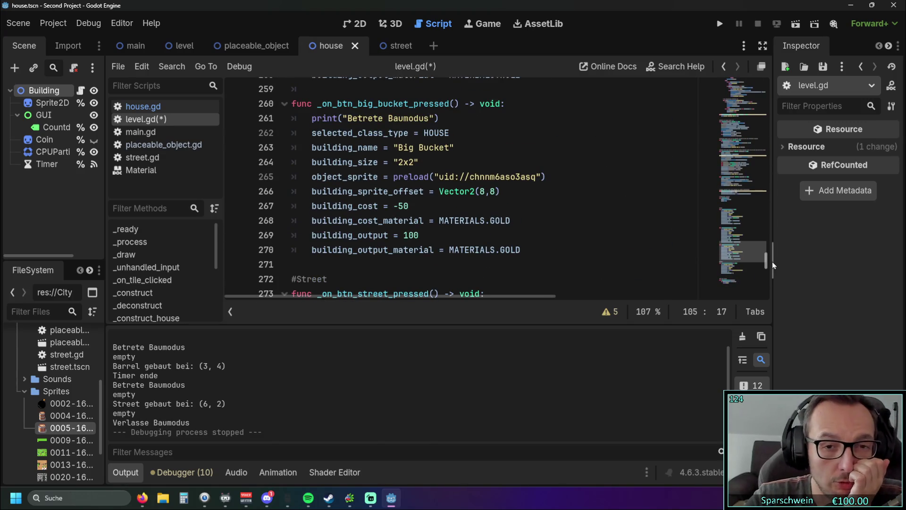
{"action": "mouse_move", "coordinate": [766, 262]}
{"action": "left_mouse_down"}
{"action": "mouse_move", "coordinate": [766, 157]}
{"action": "mouse_move", "coordinate": [769, 277]}
{"action": "mouse_move", "coordinate": [770, 165]}
{"action": "left_mouse_up"}
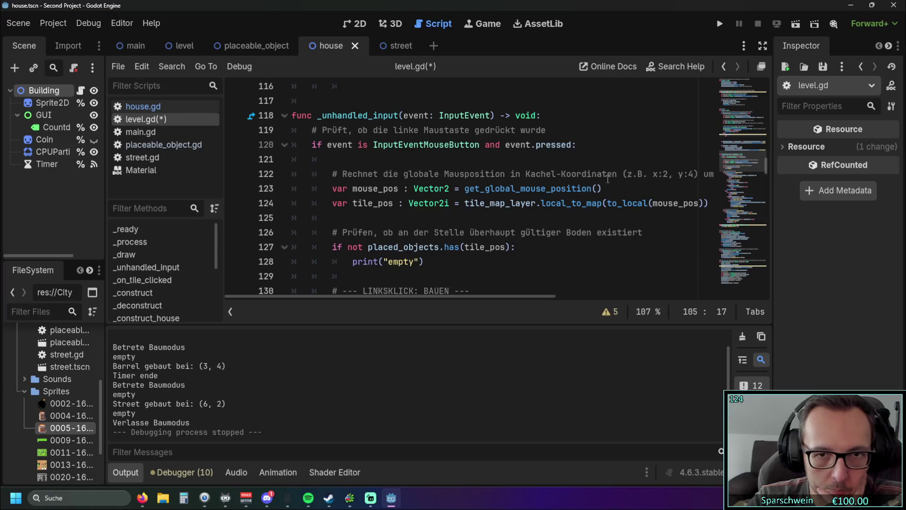
{"action": "scroll", "coordinate": [507, 190], "scroll_direction": "down", "scroll_amount": 1}
{"action": "scroll", "coordinate": [507, 189], "scroll_direction": "down", "scroll_amount": 1}
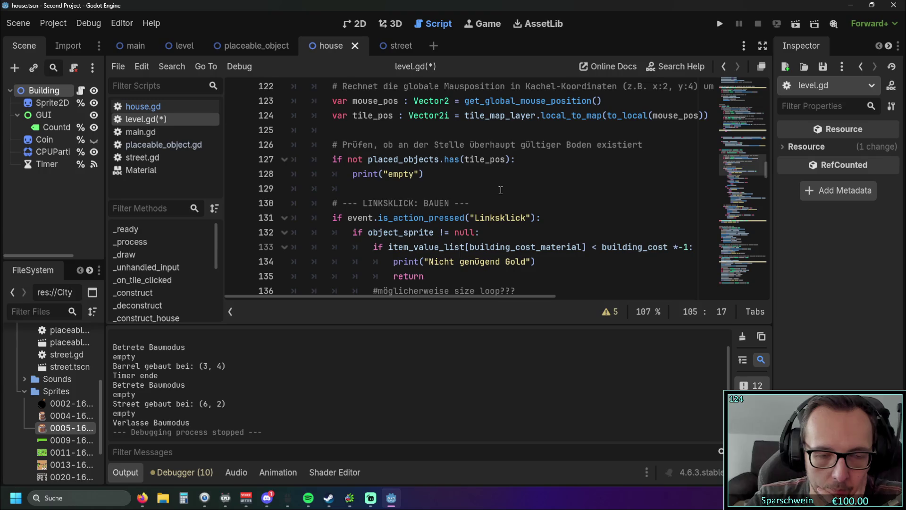
{"action": "left_click_drag", "start_coordinate": [368, 232], "coordinate": [437, 235]}
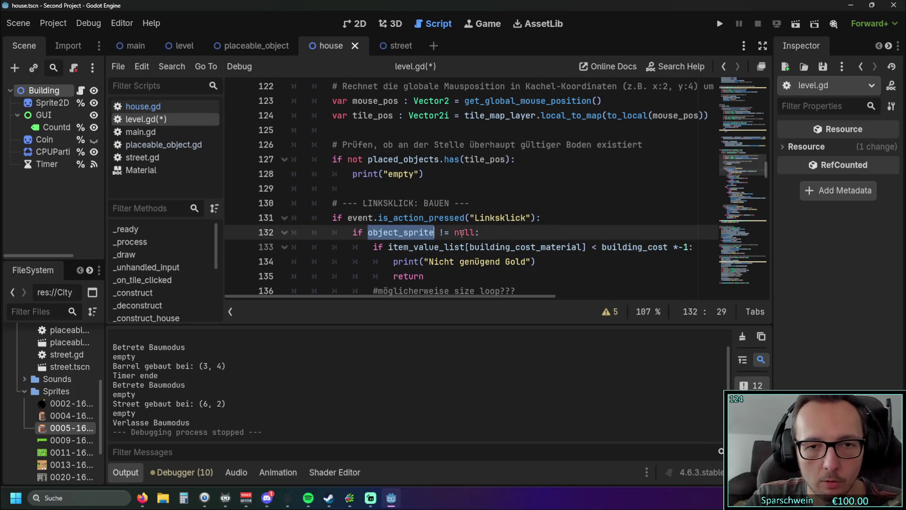
{"action": "left_click", "coordinate": [476, 233]}
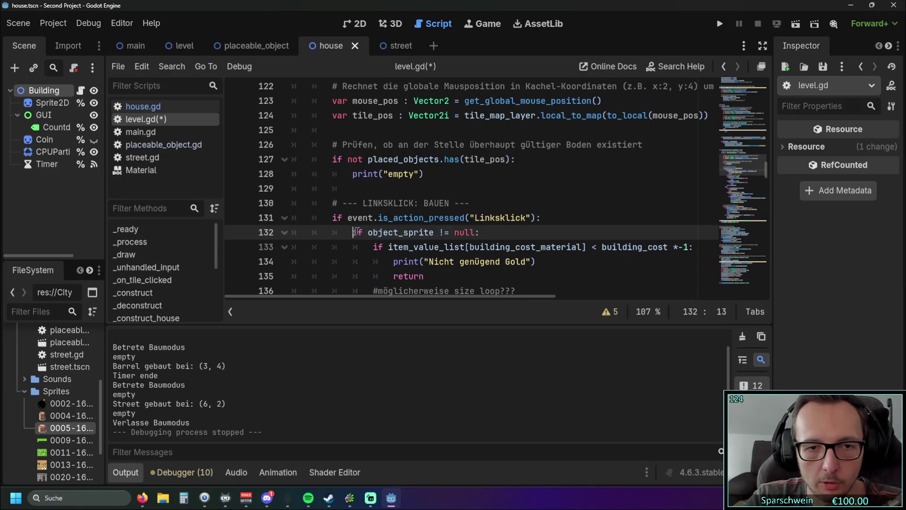
{"action": "key", "text": "shift+Home"}
{"action": "scroll", "coordinate": [463, 219], "scroll_direction": "up", "scroll_amount": 1}
{"action": "scroll", "coordinate": [453, 208], "scroll_direction": "down", "scroll_amount": 1}
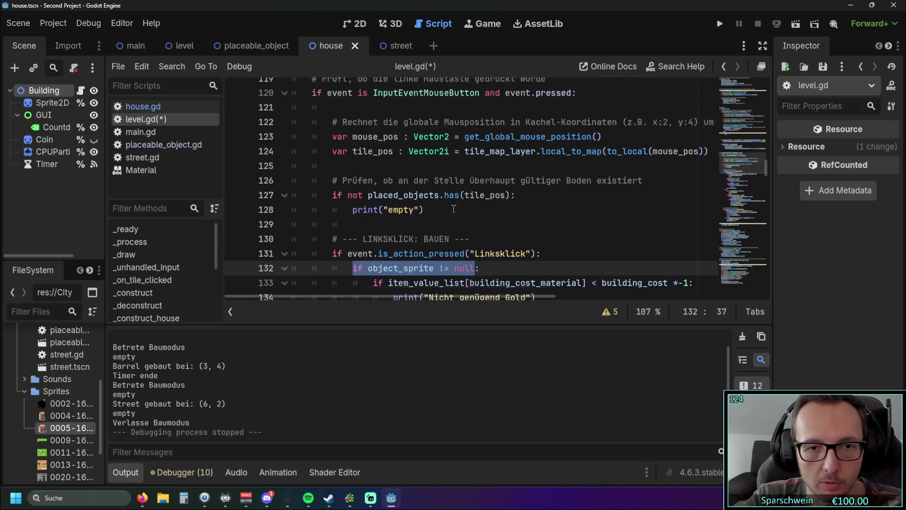
{"action": "scroll", "coordinate": [452, 206], "scroll_direction": "up", "scroll_amount": 9}
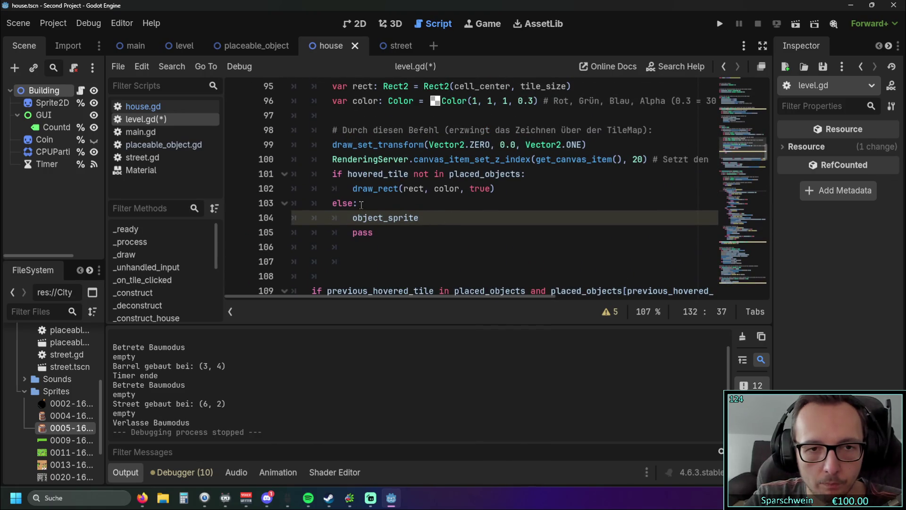
Step: Replace else on line 103 with 'if object_sprite != null:'
{"action": "left_click", "coordinate": [333, 203]}
{"action": "left_click_drag", "start_coordinate": [332, 203], "coordinate": [355, 203]}
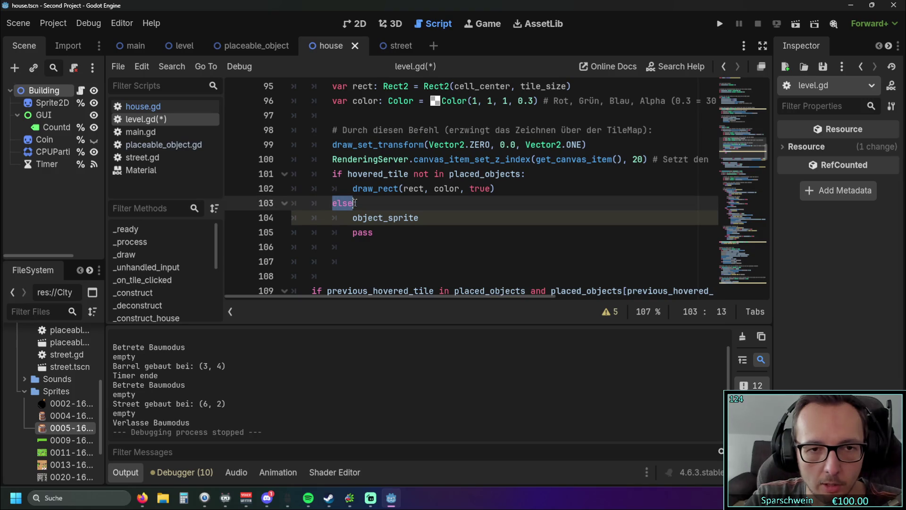
{"action": "type", "text": "if object_sprite != null"}
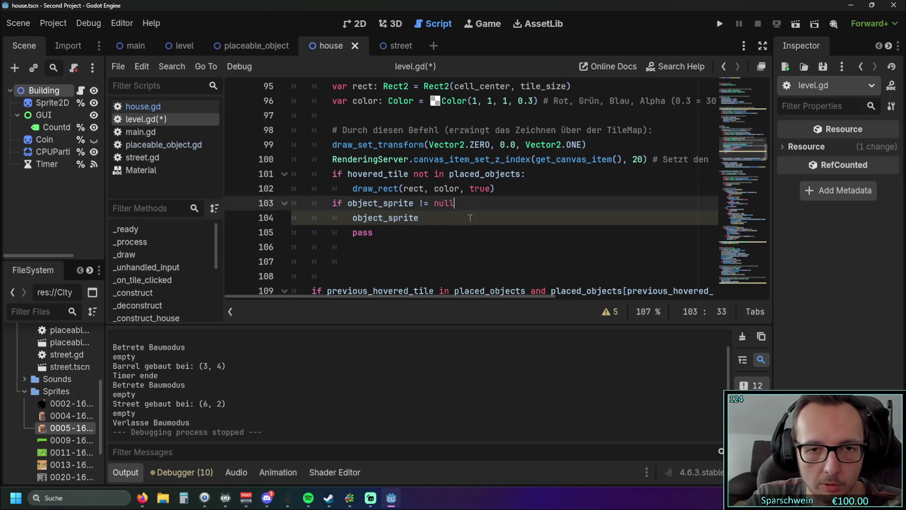
{"action": "type", "text": ":"}
{"action": "left_click", "coordinate": [451, 229]}
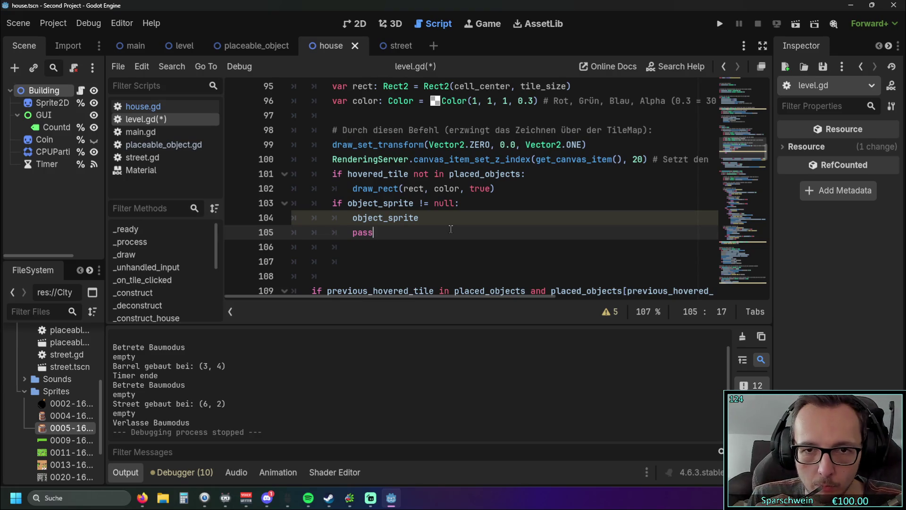
{"action": "scroll", "coordinate": [448, 226], "scroll_direction": "up", "scroll_amount": 1}
{"action": "scroll", "coordinate": [446, 226], "scroll_direction": "down", "scroll_amount": 1}
{"action": "scroll", "coordinate": [443, 224], "scroll_direction": "up", "scroll_amount": 1}
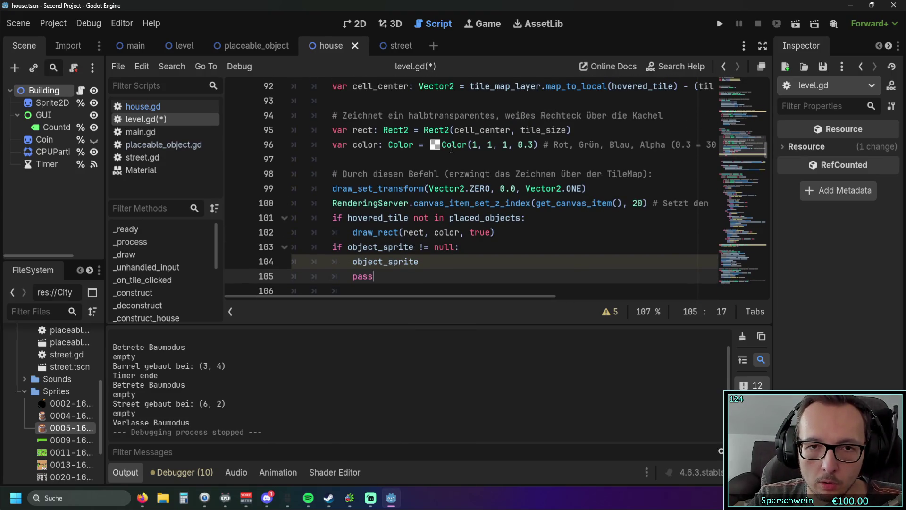
{"action": "mouse_move", "coordinate": [452, 149]}
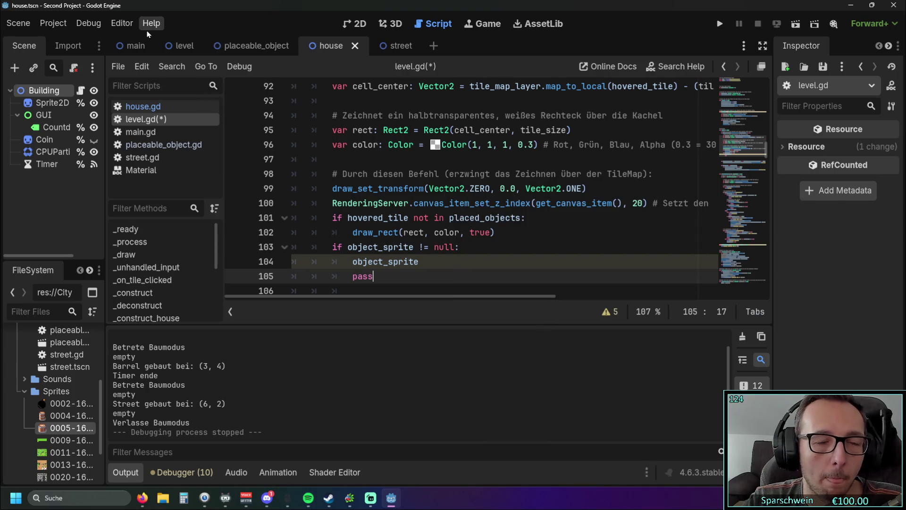
Step: Search the built-in help for 'color' and open the Color class documentation
{"action": "key", "text": "F1"}
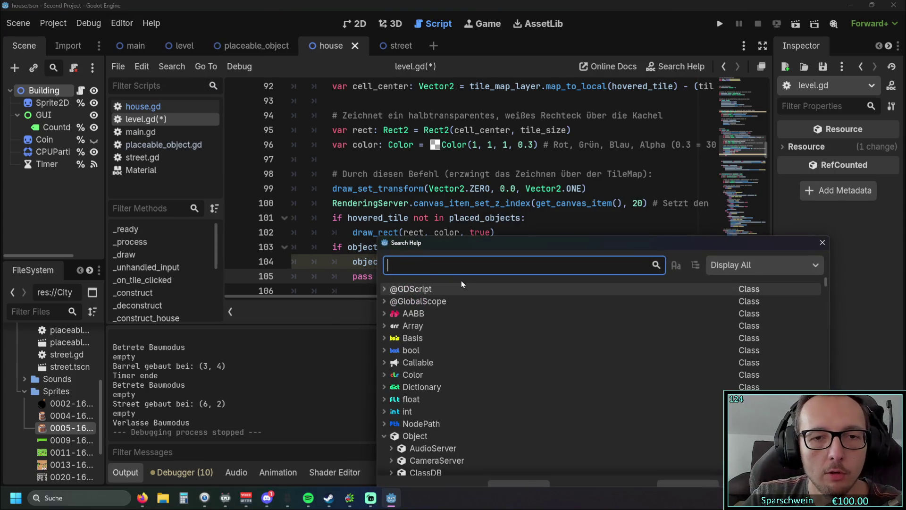
{"action": "type", "text": "color"}
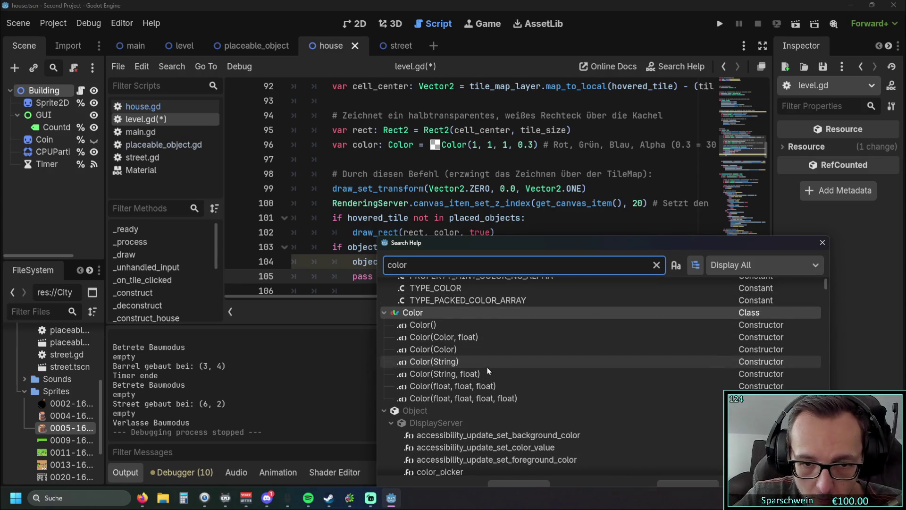
{"action": "left_click", "coordinate": [443, 315]}
{"action": "scroll", "coordinate": [450, 324], "scroll_direction": "up", "scroll_amount": 2}
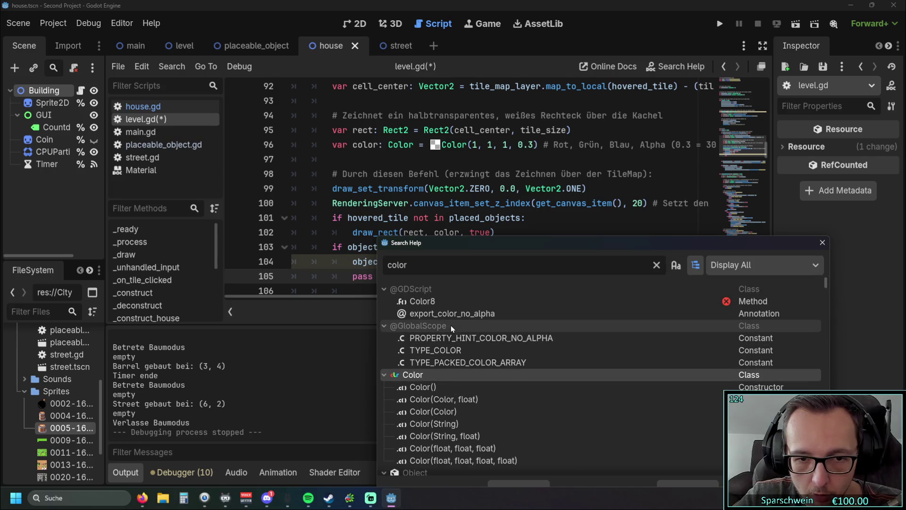
{"action": "scroll", "coordinate": [440, 317], "scroll_direction": "down", "scroll_amount": 2}
{"action": "double_click", "coordinate": [439, 311]}
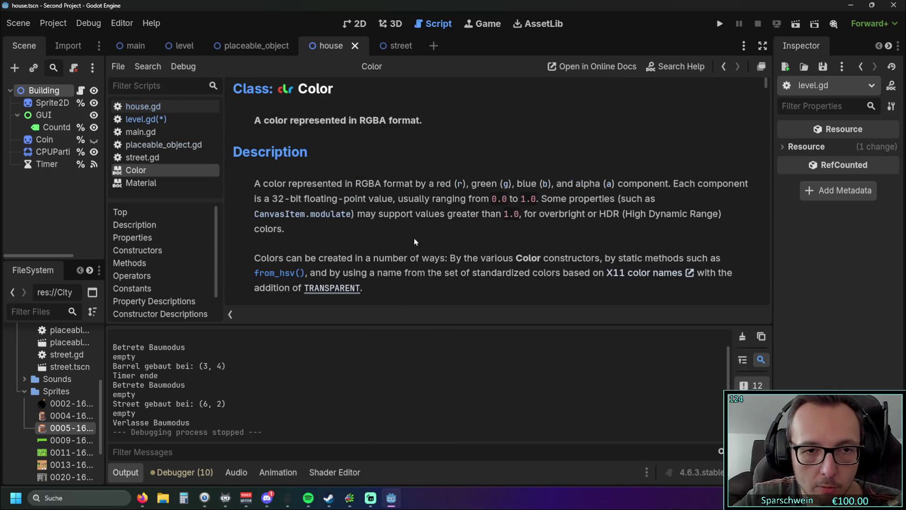
{"action": "scroll", "coordinate": [410, 231], "scroll_direction": "down", "scroll_amount": 5}
{"action": "scroll", "coordinate": [402, 211], "scroll_direction": "down", "scroll_amount": 4}
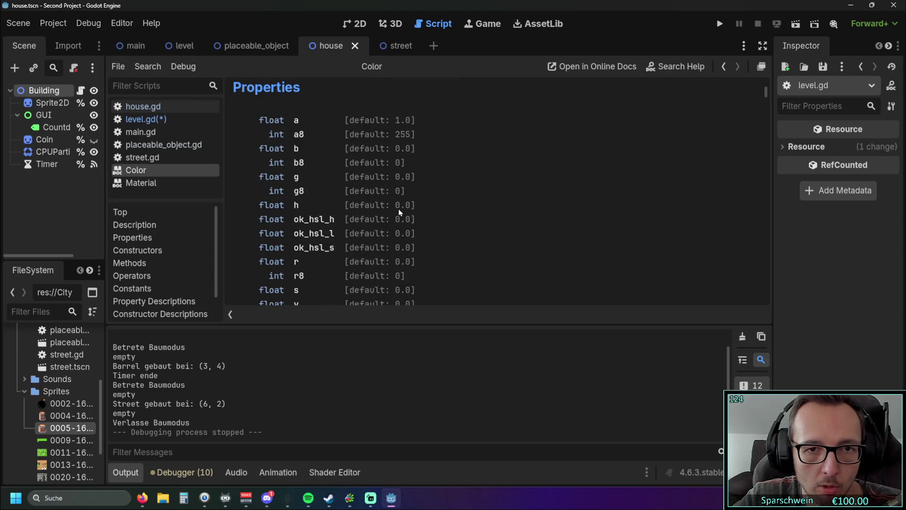
{"action": "scroll", "coordinate": [349, 142], "scroll_direction": "down", "scroll_amount": 6}
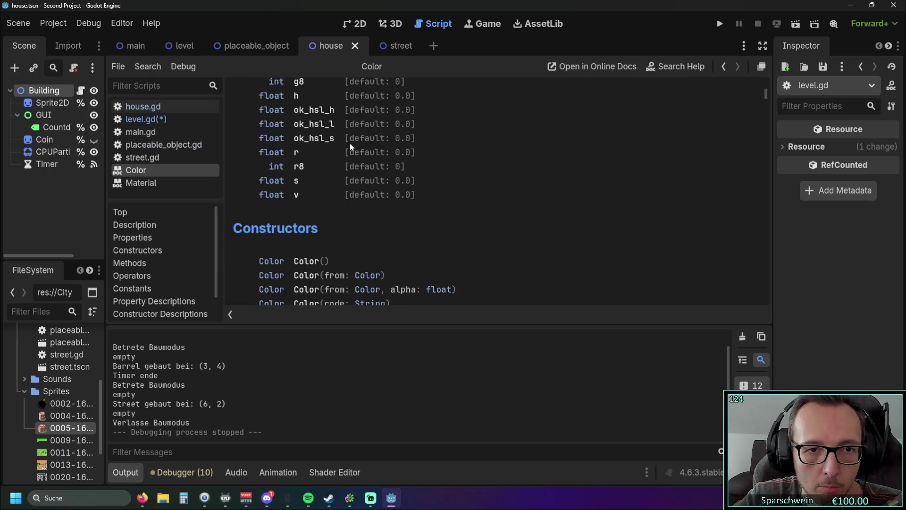
{"action": "scroll", "coordinate": [350, 143], "scroll_direction": "up", "scroll_amount": 4}
{"action": "scroll", "coordinate": [350, 143], "scroll_direction": "up", "scroll_amount": 1}
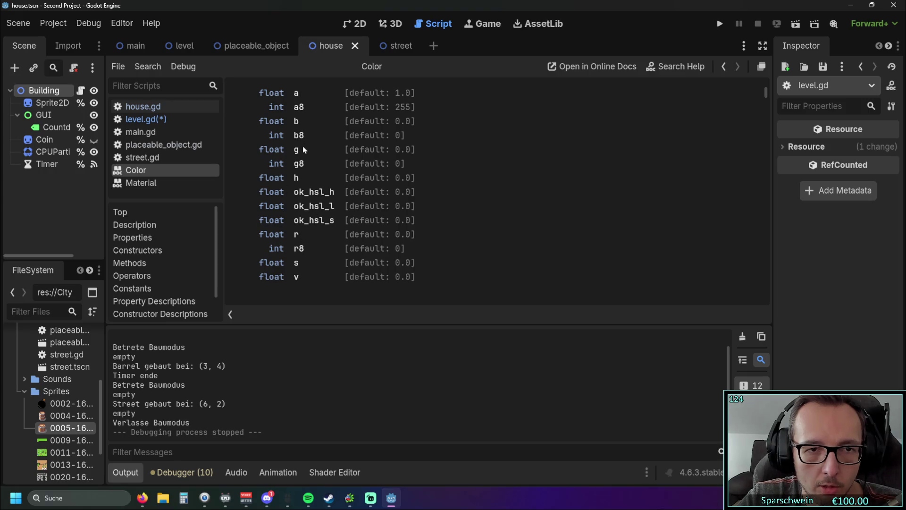
Step: Jump to the description of Color's alpha property a, then reopen Search Help
{"action": "left_click", "coordinate": [299, 95]}
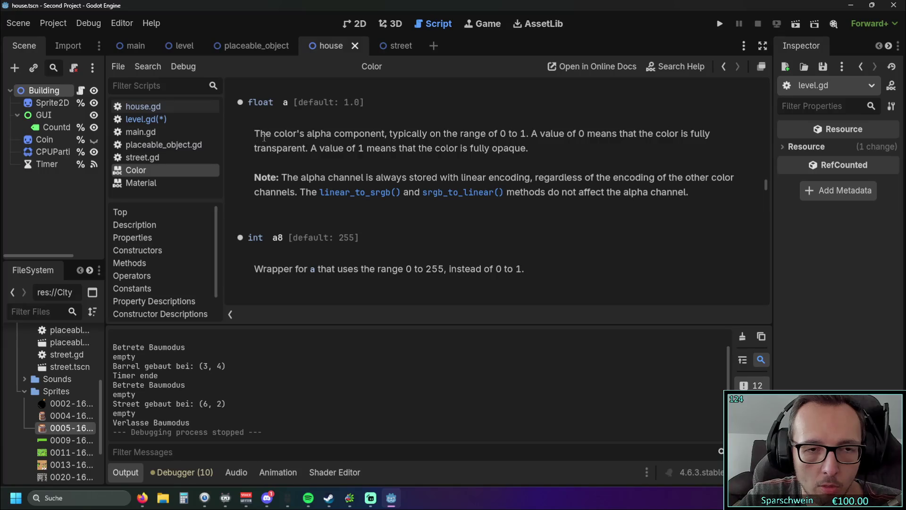
{"action": "left_click_drag", "start_coordinate": [260, 135], "coordinate": [332, 136]}
{"action": "scroll", "coordinate": [376, 150], "scroll_direction": "up", "scroll_amount": 1}
{"action": "left_click", "coordinate": [388, 177]}
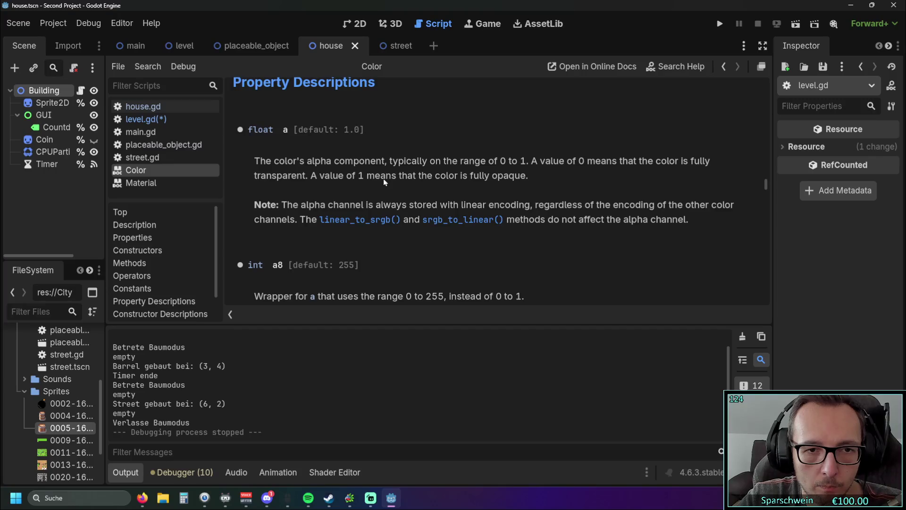
{"action": "scroll", "coordinate": [383, 179], "scroll_direction": "up", "scroll_amount": 20}
{"action": "scroll", "coordinate": [384, 179], "scroll_direction": "up", "scroll_amount": 20}
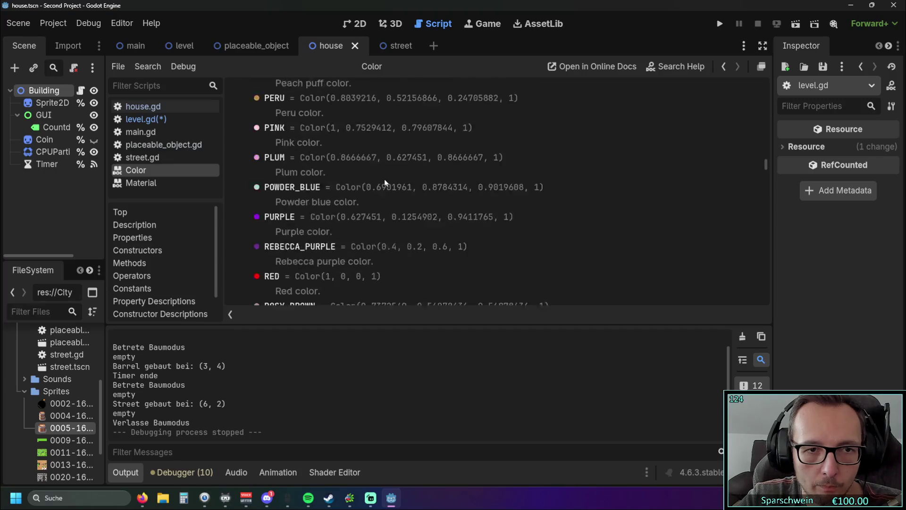
{"action": "left_click_drag", "start_coordinate": [768, 155], "coordinate": [764, 92]}
{"action": "scroll", "coordinate": [547, 164], "scroll_direction": "up", "scroll_amount": 3}
{"action": "scroll", "coordinate": [528, 169], "scroll_direction": "down", "scroll_amount": 3}
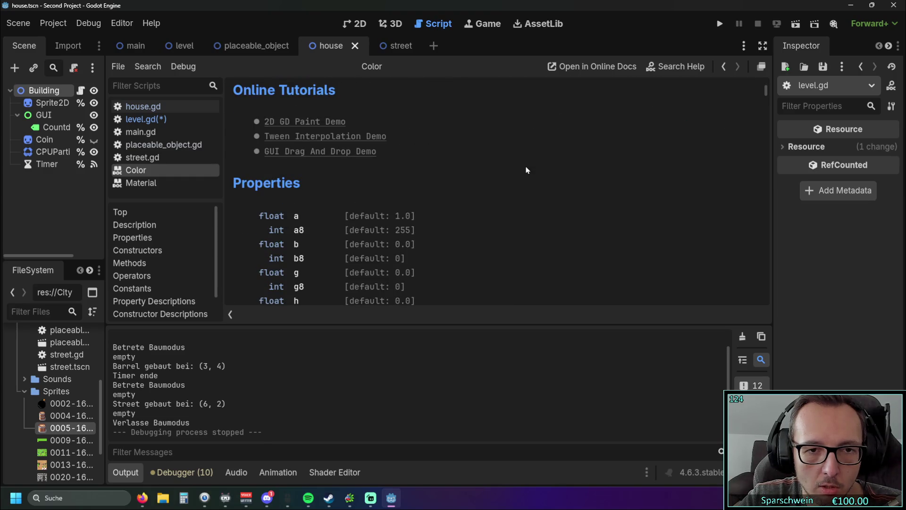
{"action": "scroll", "coordinate": [527, 170], "scroll_direction": "up", "scroll_amount": 5}
{"action": "scroll", "coordinate": [527, 170], "scroll_direction": "down", "scroll_amount": 4}
{"action": "scroll", "coordinate": [527, 169], "scroll_direction": "up", "scroll_amount": 4}
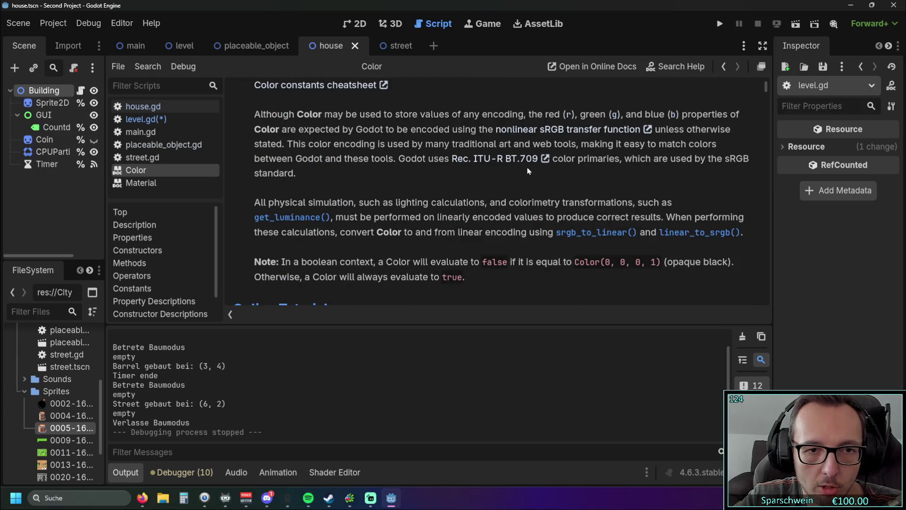
{"action": "scroll", "coordinate": [528, 171], "scroll_direction": "down", "scroll_amount": 7}
{"action": "scroll", "coordinate": [355, 179], "scroll_direction": "up", "scroll_amount": 2}
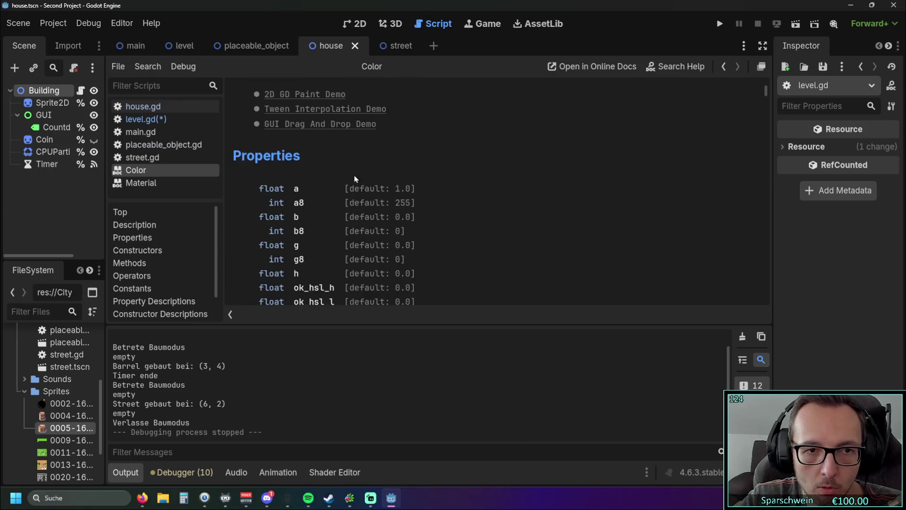
{"action": "left_click", "coordinate": [297, 189]}
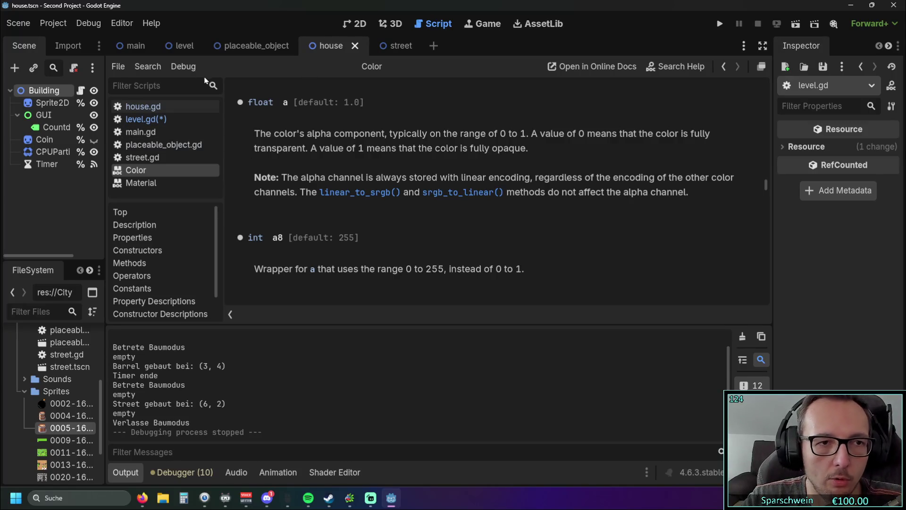
{"action": "key", "text": "F1"}
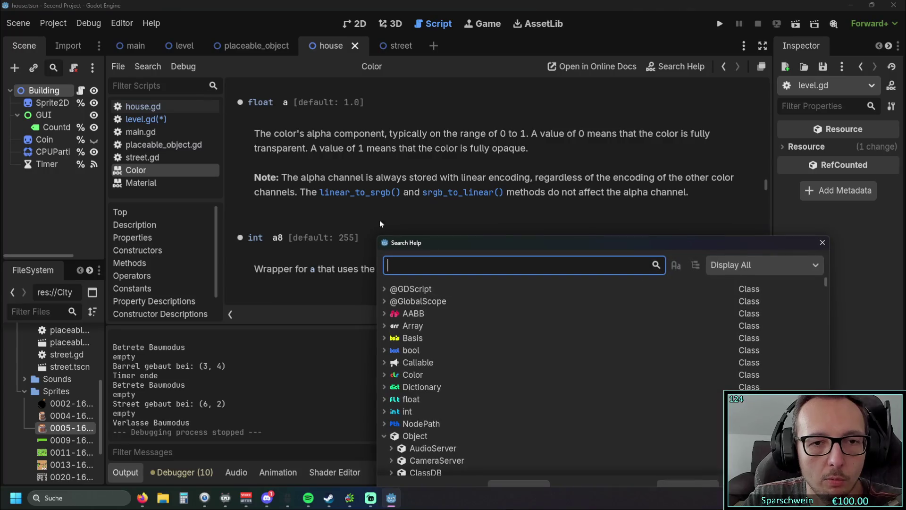
Step: Search help for 'sprite', open Sprite2D, and jump to its texture property description
{"action": "type", "text": "sprite"}
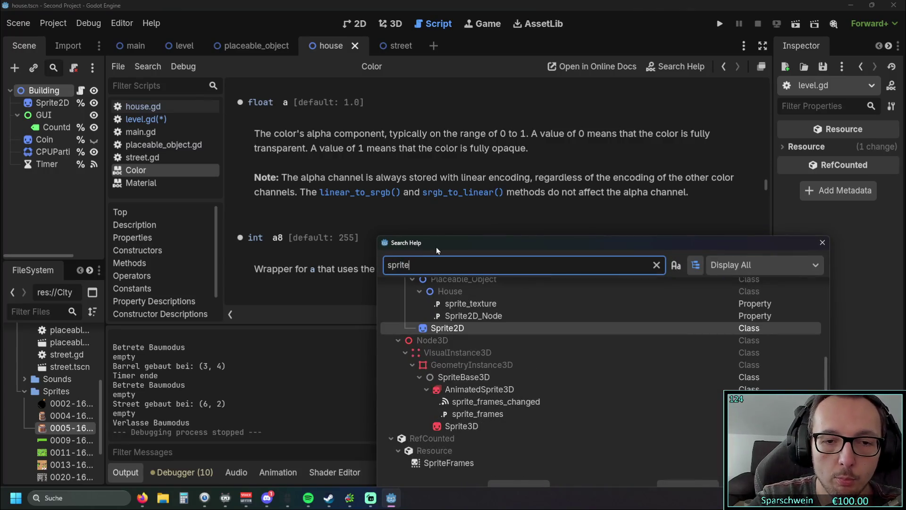
{"action": "left_click", "coordinate": [475, 331]}
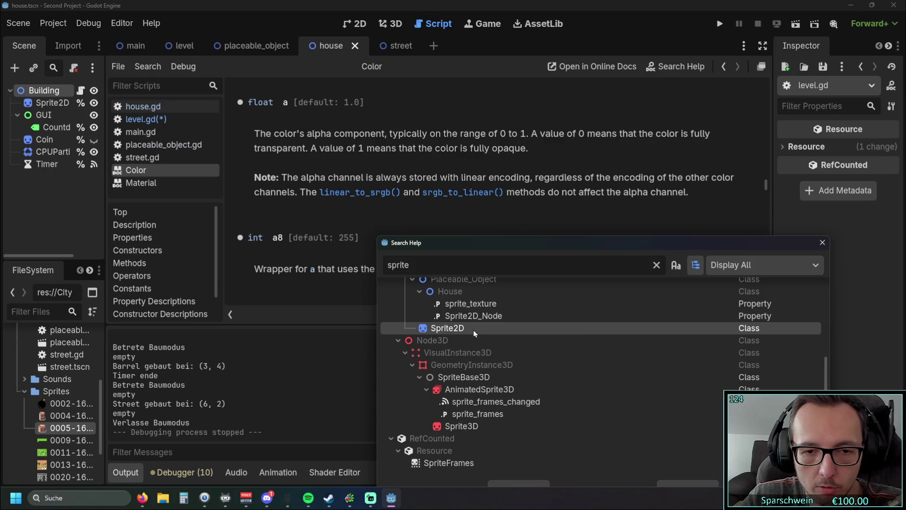
{"action": "scroll", "coordinate": [481, 336], "scroll_direction": "up", "scroll_amount": 1}
{"action": "scroll", "coordinate": [484, 337], "scroll_direction": "up", "scroll_amount": 2}
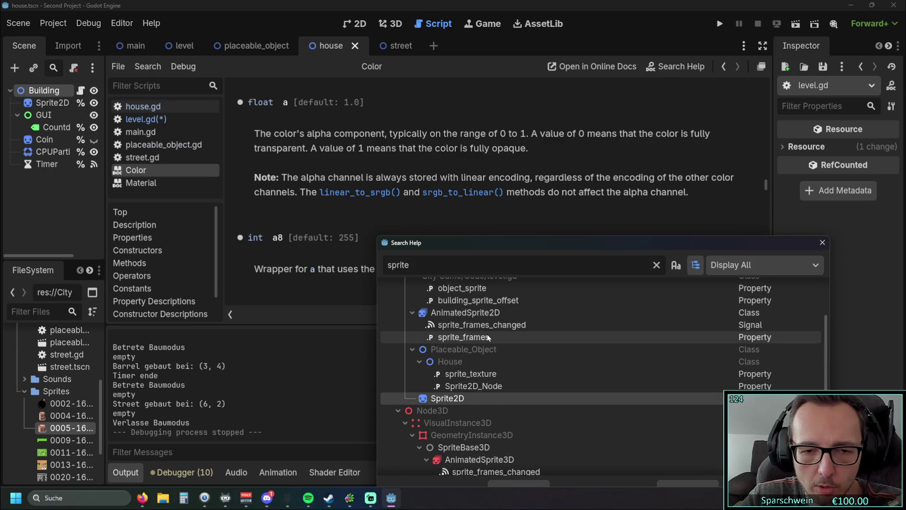
{"action": "scroll", "coordinate": [487, 334], "scroll_direction": "down", "scroll_amount": 2}
{"action": "double_click", "coordinate": [463, 353]}
{"action": "scroll", "coordinate": [381, 259], "scroll_direction": "down", "scroll_amount": 5}
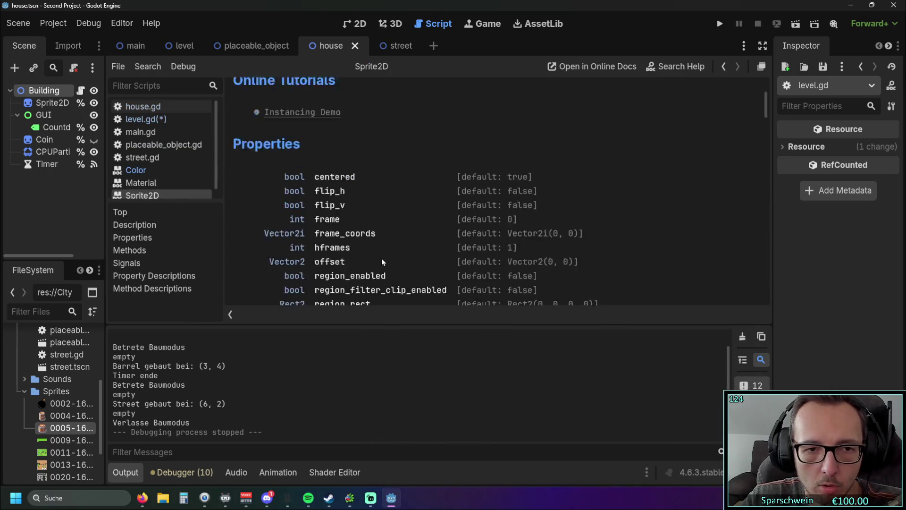
{"action": "scroll", "coordinate": [383, 259], "scroll_direction": "up", "scroll_amount": 1}
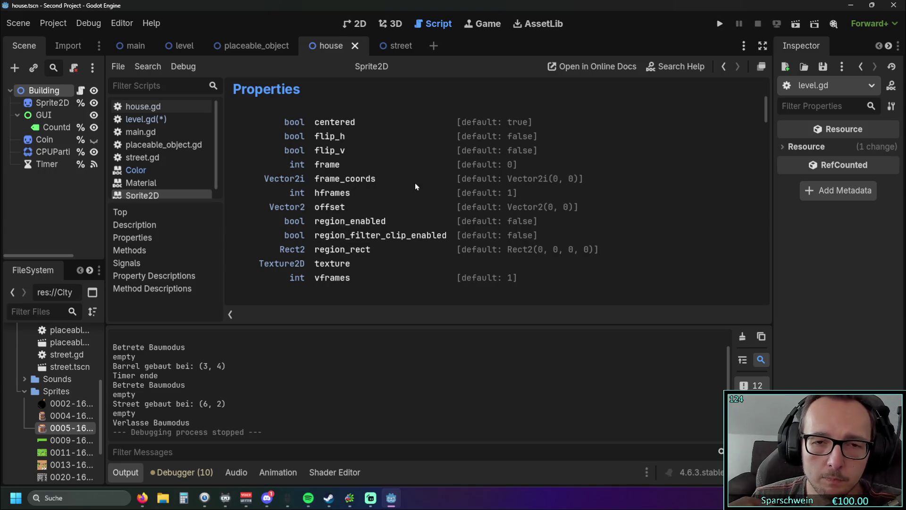
{"action": "scroll", "coordinate": [391, 173], "scroll_direction": "down", "scroll_amount": 9}
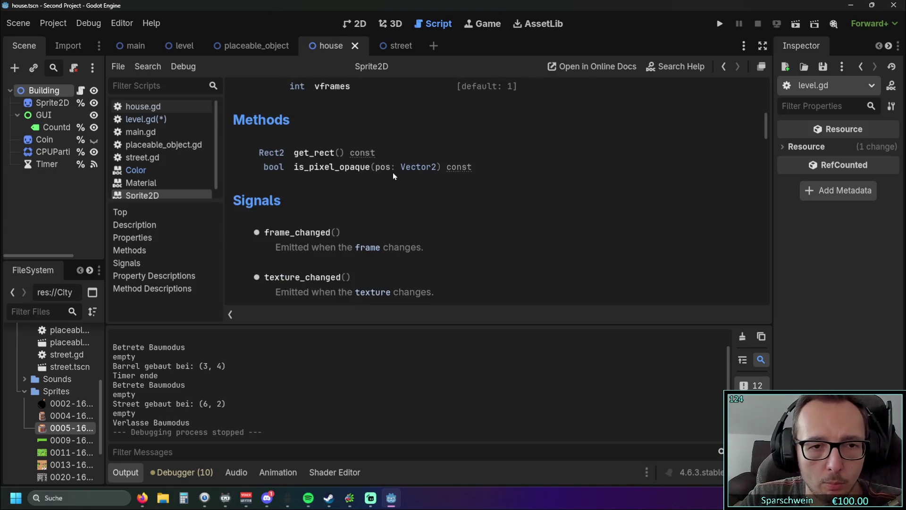
{"action": "scroll", "coordinate": [391, 172], "scroll_direction": "up", "scroll_amount": 9}
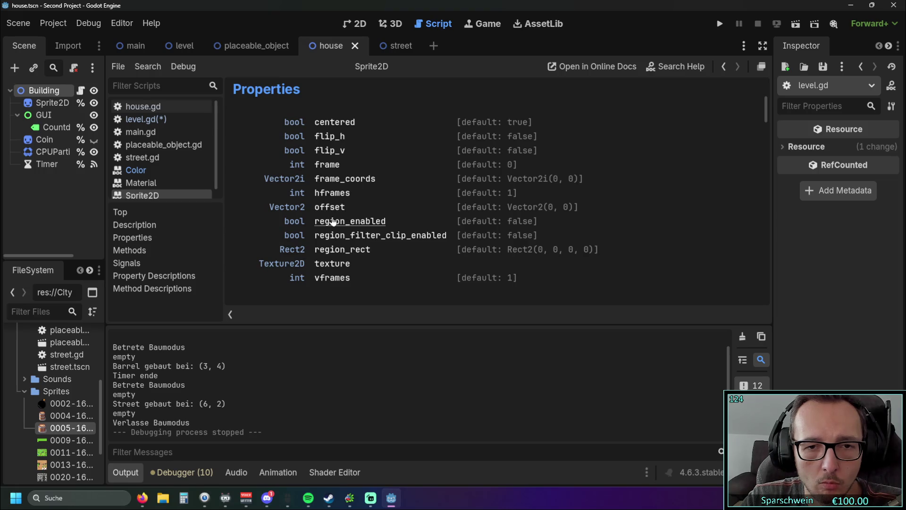
{"action": "left_click", "coordinate": [343, 264]}
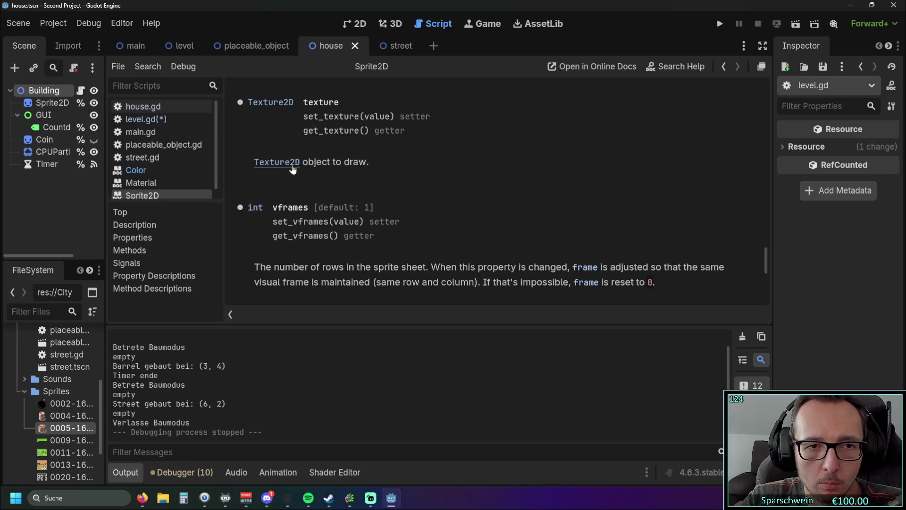
Step: Open the Texture2D class reference and jump to its _has_alpha method description
{"action": "left_click", "coordinate": [277, 162]}
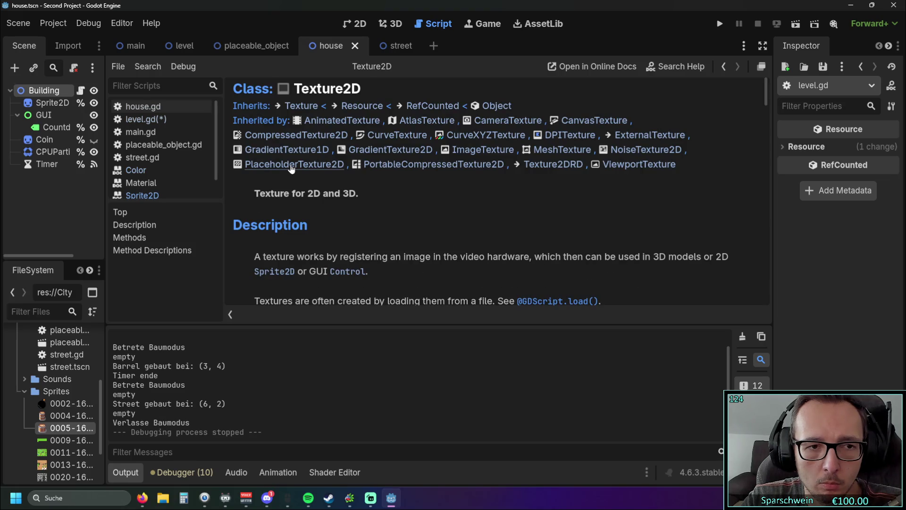
{"action": "scroll", "coordinate": [367, 198], "scroll_direction": "down", "scroll_amount": 5}
{"action": "scroll", "coordinate": [370, 196], "scroll_direction": "down", "scroll_amount": 3}
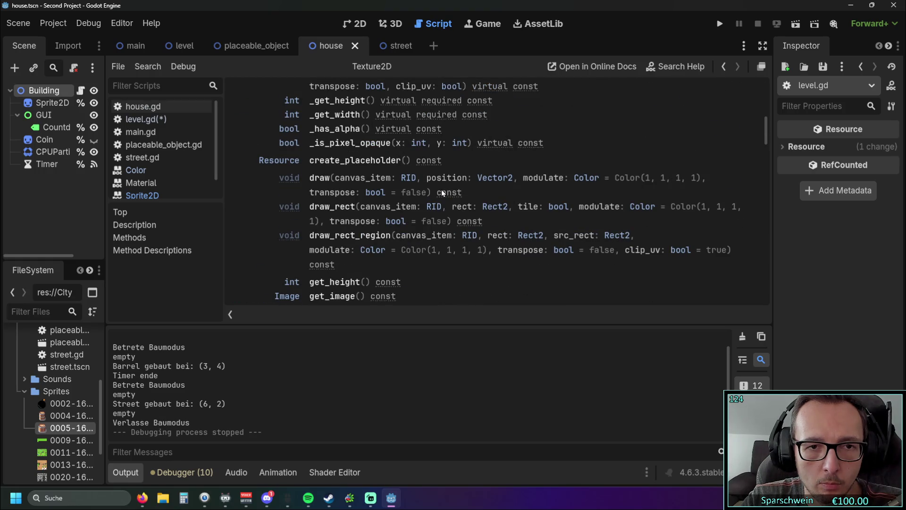
{"action": "scroll", "coordinate": [442, 193], "scroll_direction": "up", "scroll_amount": 1}
{"action": "scroll", "coordinate": [441, 189], "scroll_direction": "up", "scroll_amount": 1}
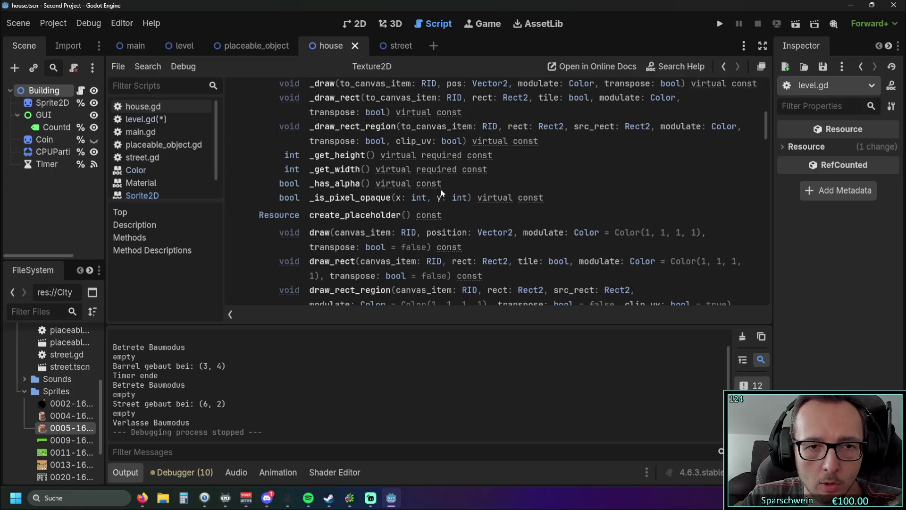
{"action": "scroll", "coordinate": [355, 189], "scroll_direction": "down", "scroll_amount": 1}
{"action": "scroll", "coordinate": [355, 189], "scroll_direction": "down", "scroll_amount": 3}
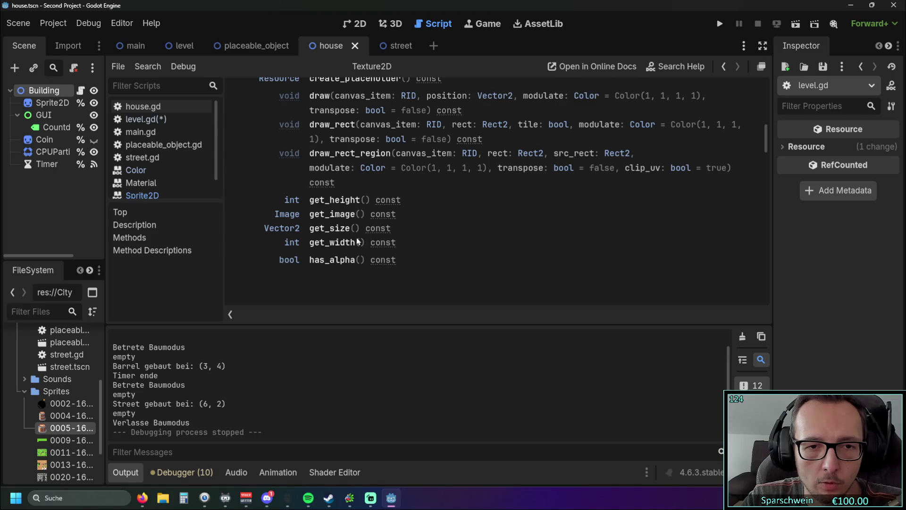
{"action": "scroll", "coordinate": [376, 227], "scroll_direction": "down", "scroll_amount": 3}
{"action": "scroll", "coordinate": [376, 227], "scroll_direction": "up", "scroll_amount": 1}
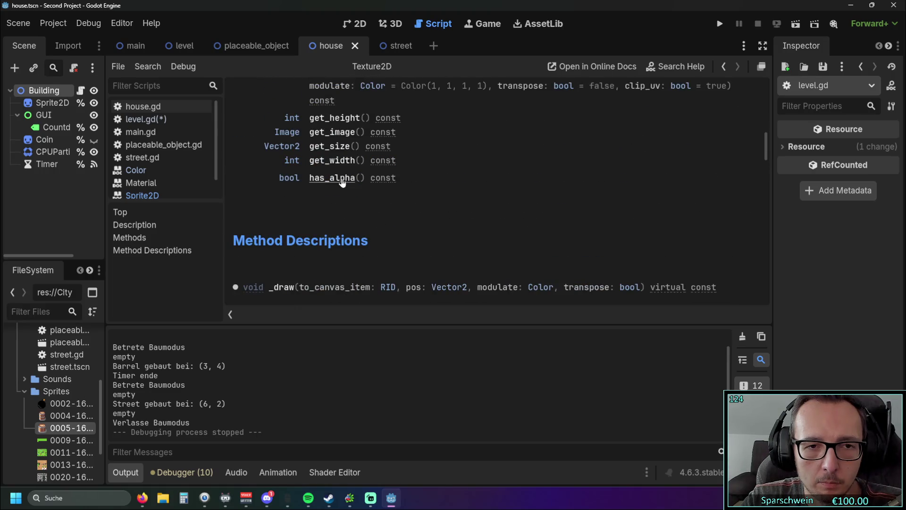
{"action": "scroll", "coordinate": [341, 182], "scroll_direction": "up", "scroll_amount": 7}
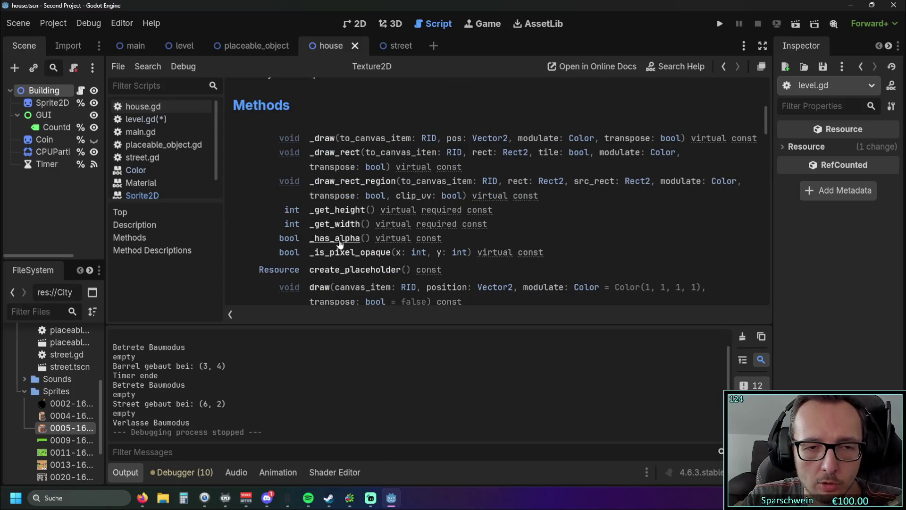
{"action": "left_click", "coordinate": [337, 244]}
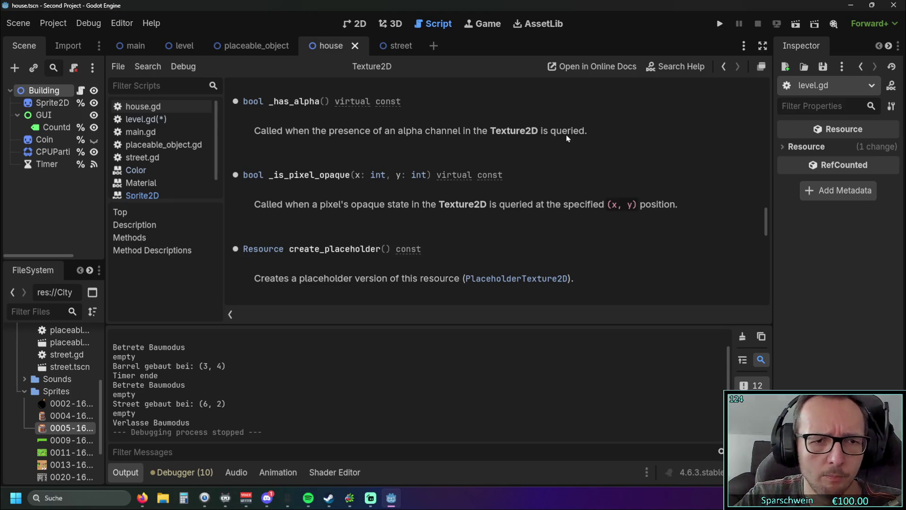
{"action": "scroll", "coordinate": [728, 214], "scroll_direction": "up", "scroll_amount": 1}
Step: Step through the 'alpha' matches on the page, clear the search, then switch to placeable_object
{"action": "key", "text": "ctrl+f"}
{"action": "type", "text": "al"}
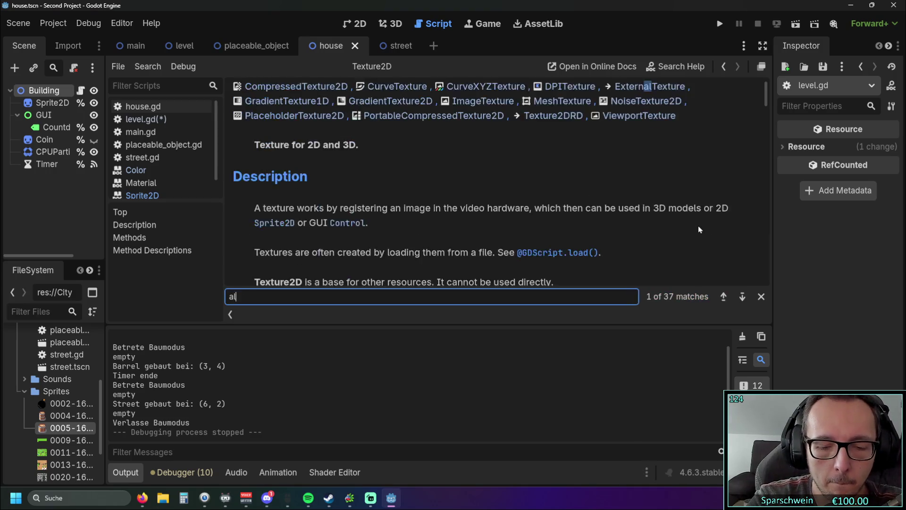
{"action": "type", "text": "pha"}
{"action": "scroll", "coordinate": [446, 202], "scroll_direction": "up", "scroll_amount": 2}
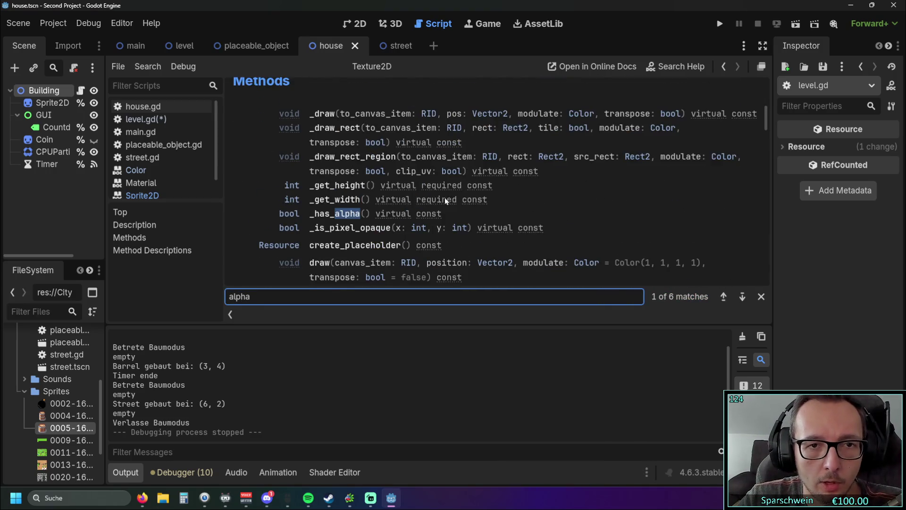
{"action": "left_click", "coordinate": [742, 297]}
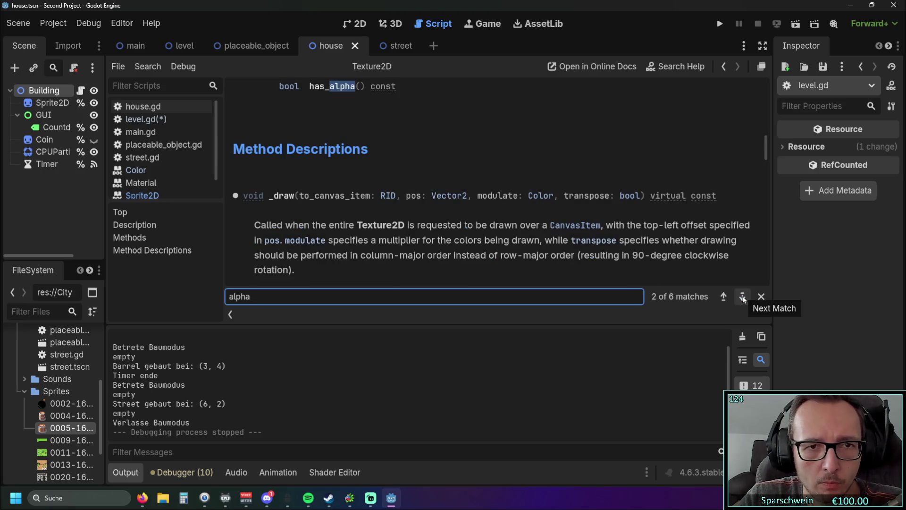
{"action": "left_click", "coordinate": [742, 296]}
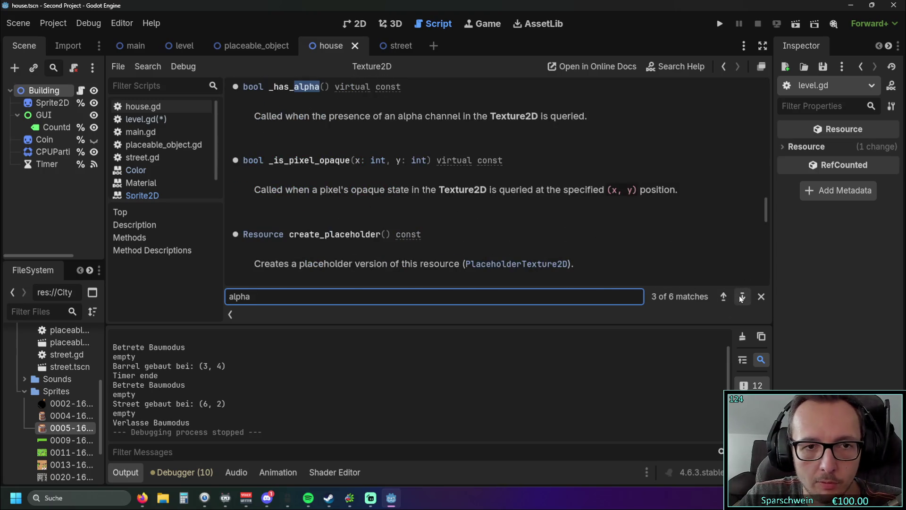
{"action": "left_click", "coordinate": [742, 296]}
{"action": "scroll", "coordinate": [458, 169], "scroll_direction": "up", "scroll_amount": 2}
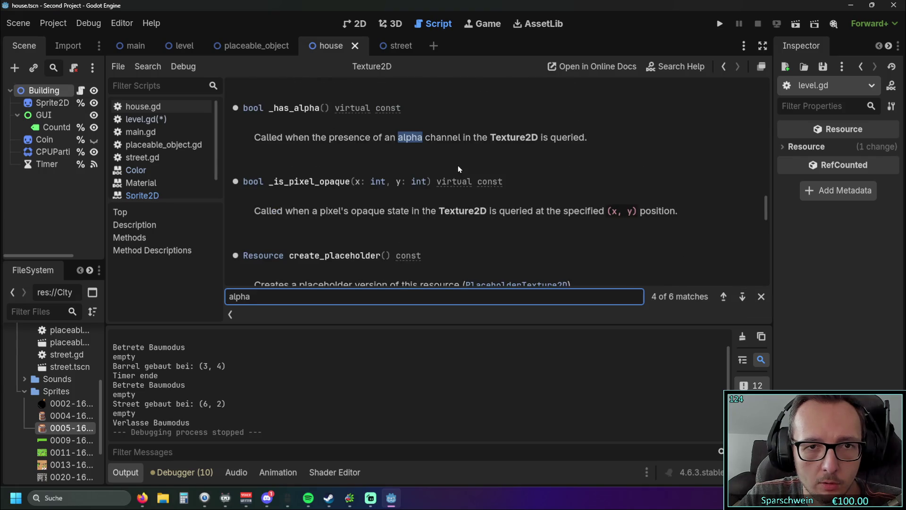
{"action": "left_click", "coordinate": [741, 296]}
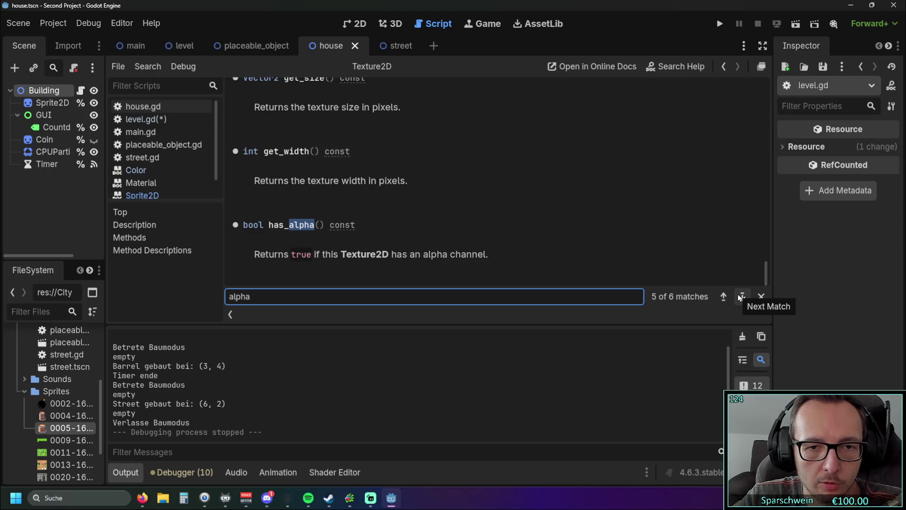
{"action": "left_click", "coordinate": [741, 297]}
{"action": "left_click", "coordinate": [531, 254]}
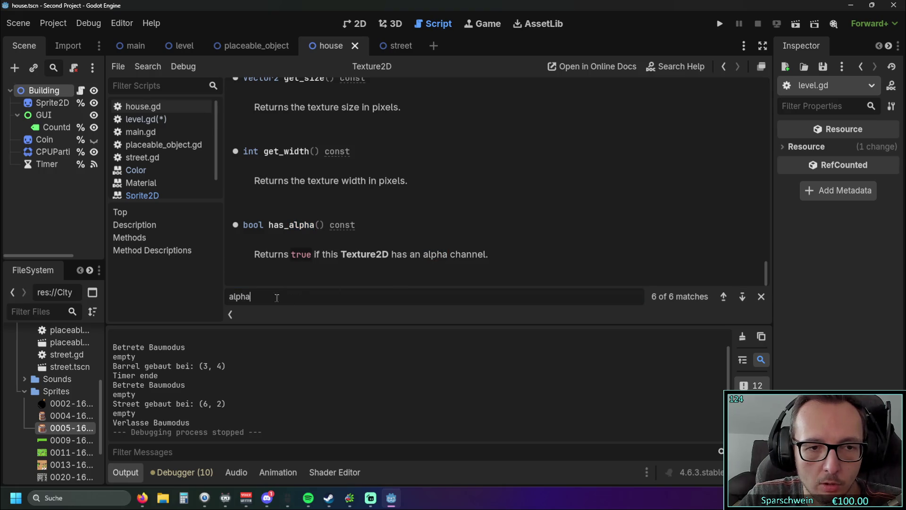
{"action": "key", "text": "ctrl+a"}
{"action": "key", "text": "BackSpace"}
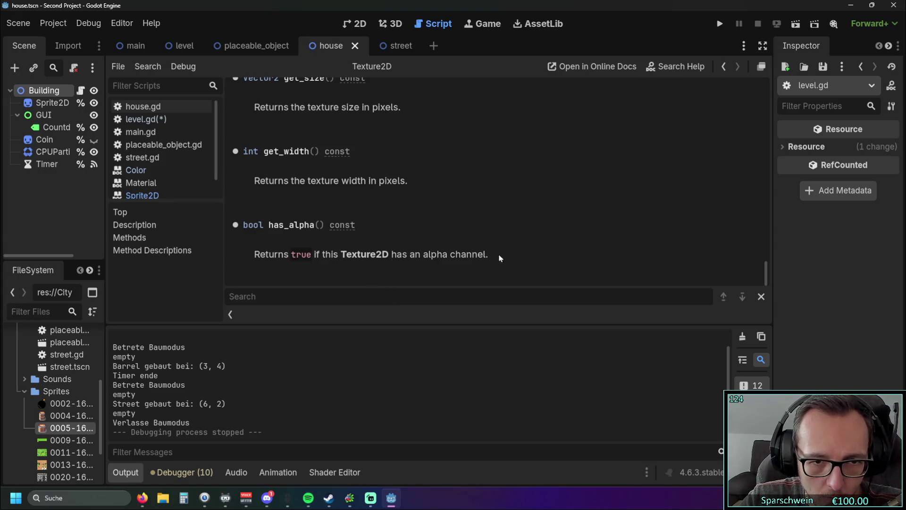
{"action": "left_click_drag", "start_coordinate": [765, 273], "coordinate": [773, 85]}
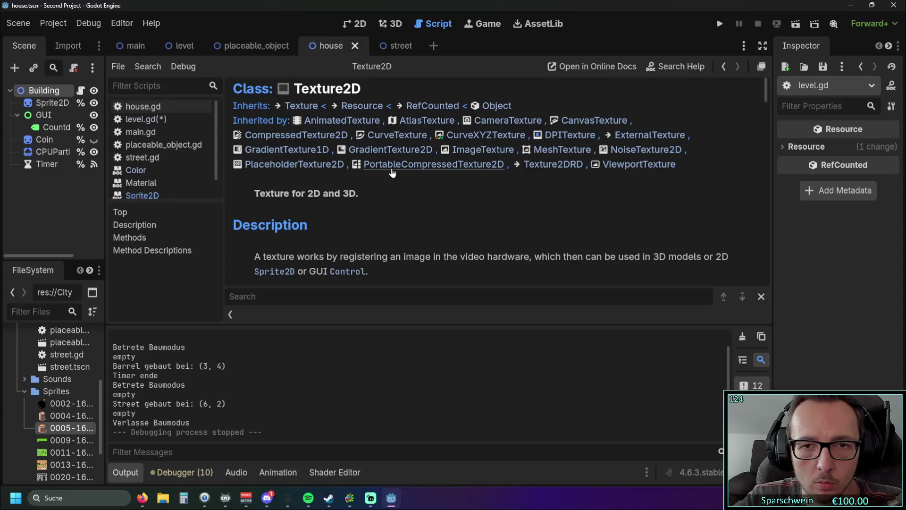
{"action": "left_click", "coordinate": [255, 46]}
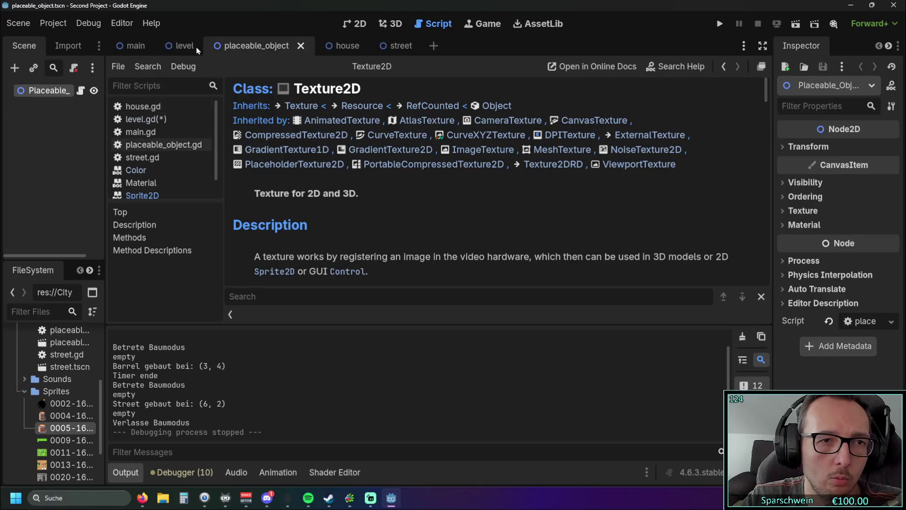
Step: Switch back to the level.gd script in the script editor
{"action": "left_click", "coordinate": [184, 46]}
{"action": "left_click", "coordinate": [274, 46]}
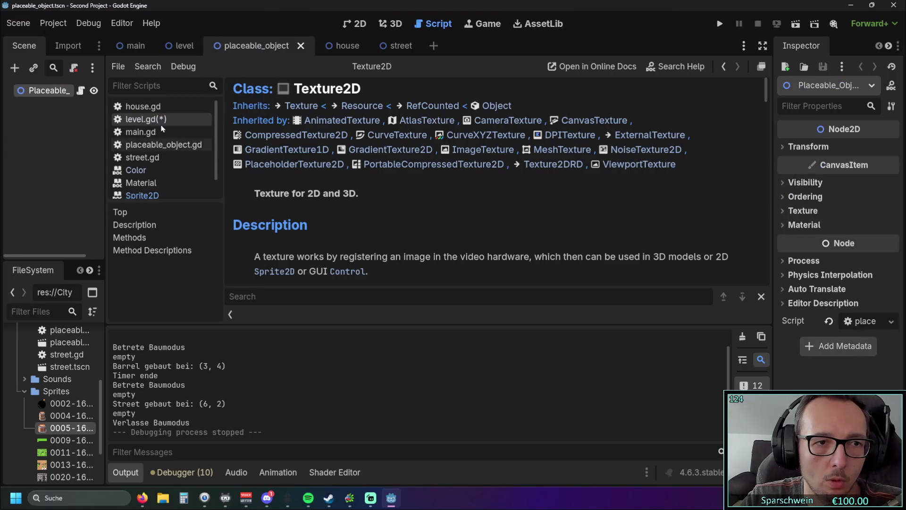
{"action": "left_click", "coordinate": [141, 119]}
{"action": "scroll", "coordinate": [418, 169], "scroll_direction": "down", "scroll_amount": 3}
{"action": "scroll", "coordinate": [419, 170], "scroll_direction": "up", "scroll_amount": 2}
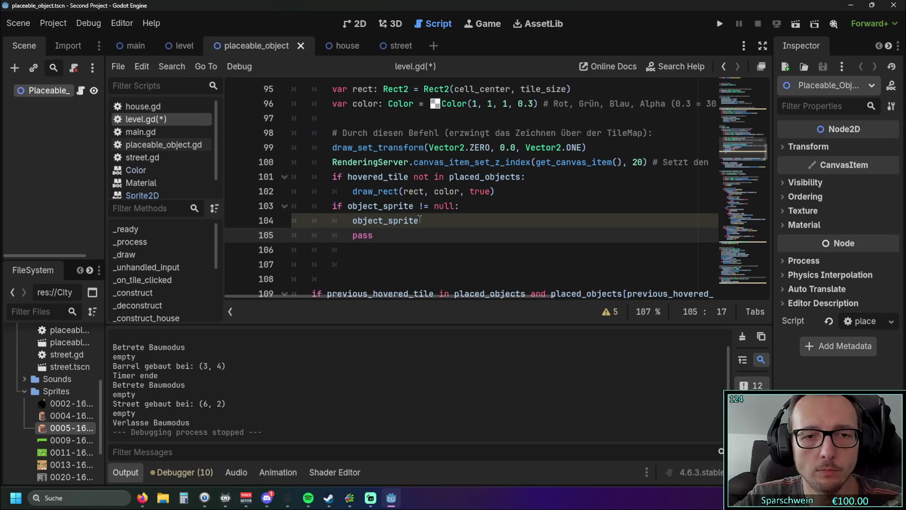
Step: Prefix object_sprite on line 104 with 'draw.'
{"action": "left_click", "coordinate": [354, 221]}
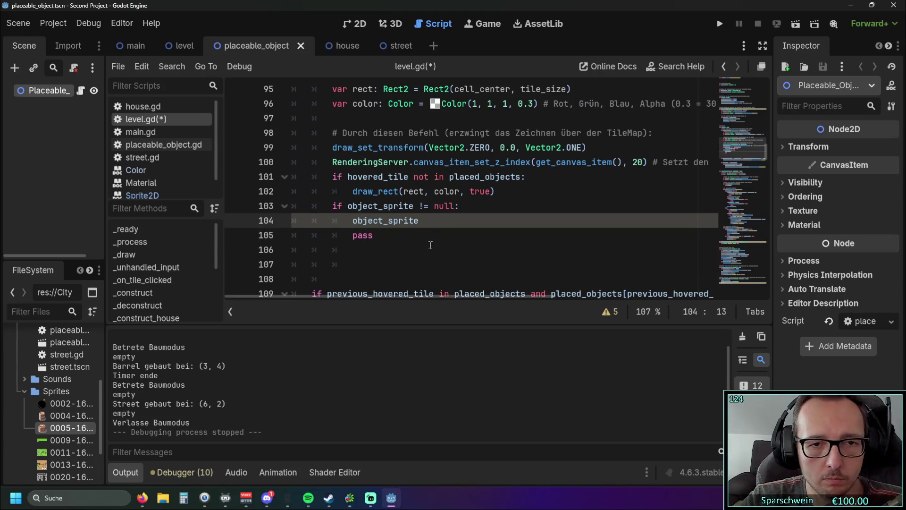
{"action": "type", "text": "draw"}
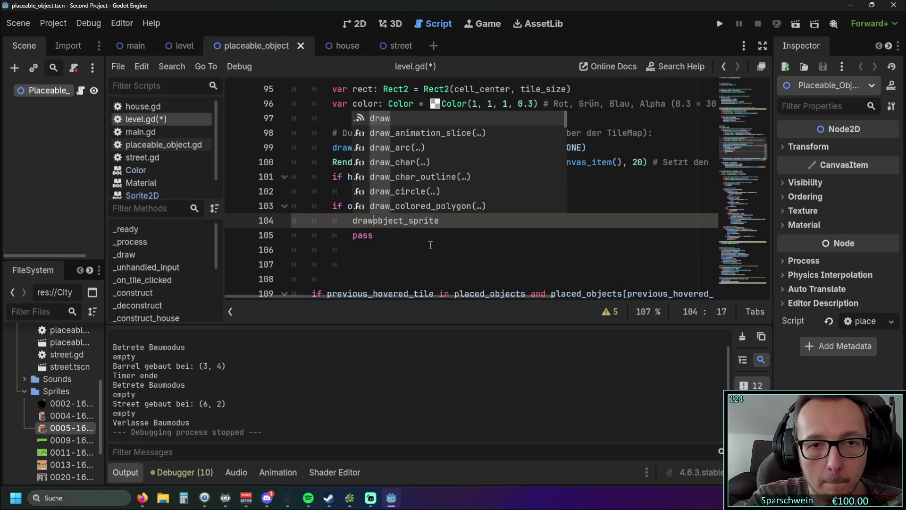
{"action": "type", "text": "_"}
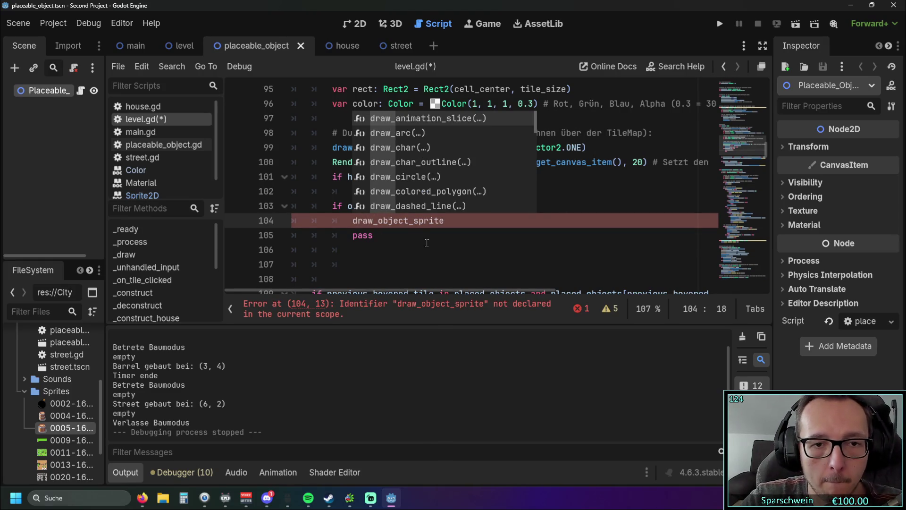
{"action": "key", "text": "BackSpace"}
{"action": "type", "text": "."}
{"action": "left_click", "coordinate": [429, 248]}
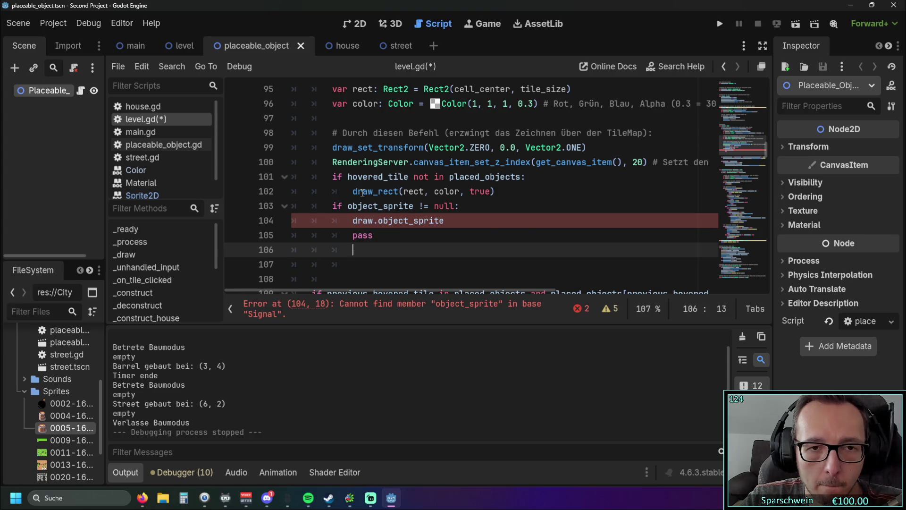
Step: Insert a Sprite2D prefix at the start of line 104 using code completion
{"action": "right_click", "coordinate": [361, 191]}
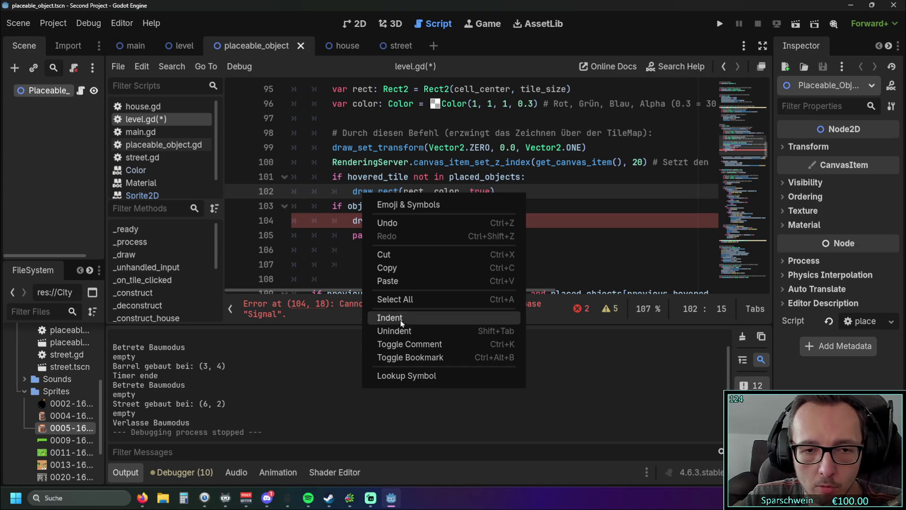
{"action": "left_click", "coordinate": [361, 209]}
{"action": "mouse_move", "coordinate": [366, 194]}
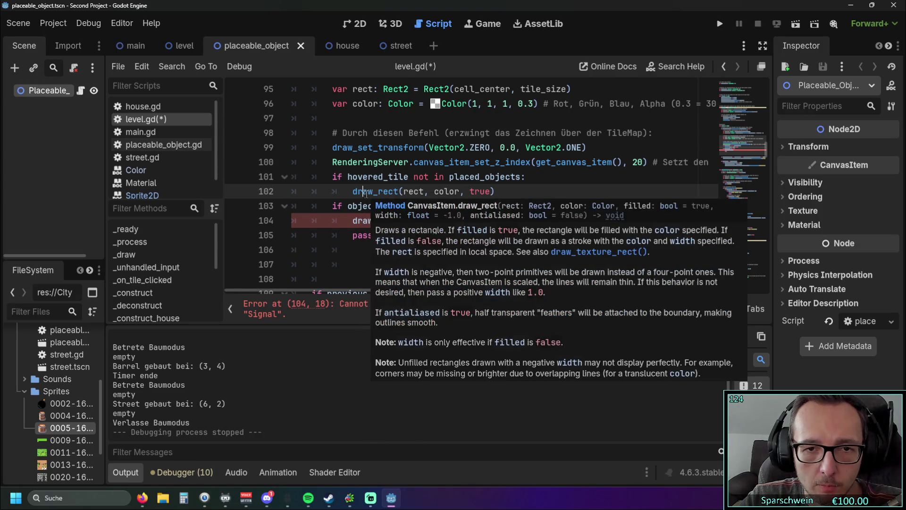
{"action": "left_click", "coordinate": [362, 262]}
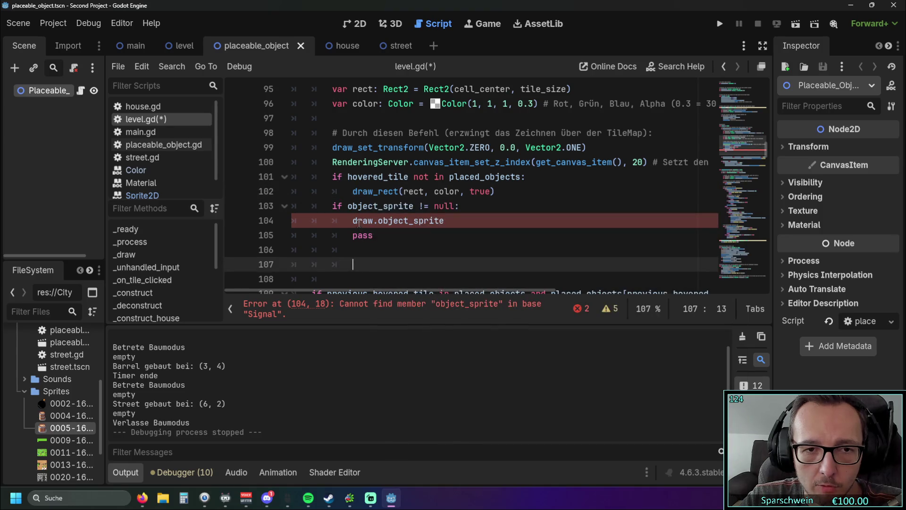
{"action": "double_click", "coordinate": [373, 221]}
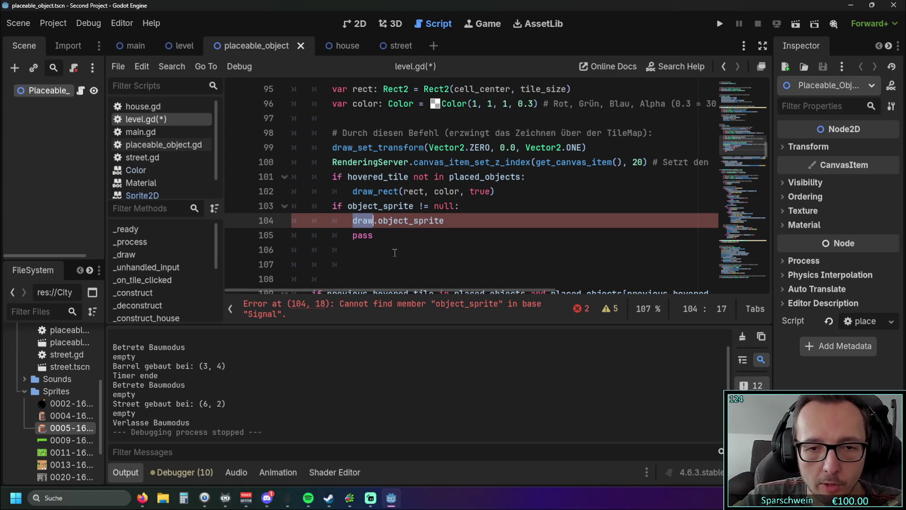
{"action": "left_click", "coordinate": [397, 246]}
{"action": "left_click", "coordinate": [368, 220]}
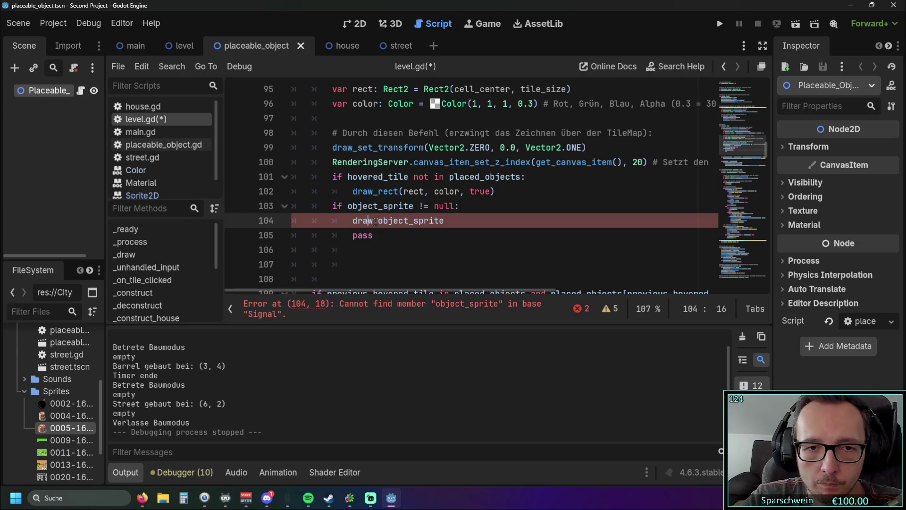
{"action": "left_click", "coordinate": [352, 220]}
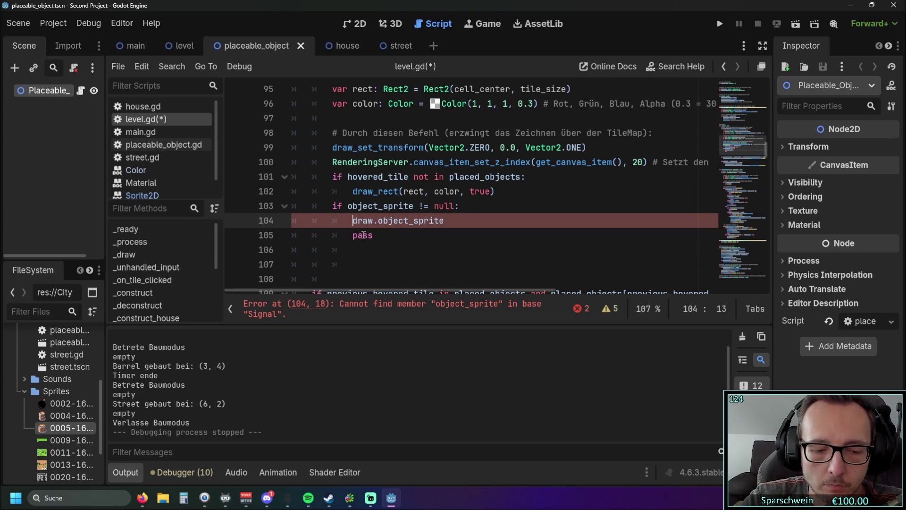
{"action": "type", "text": "Sprite"}
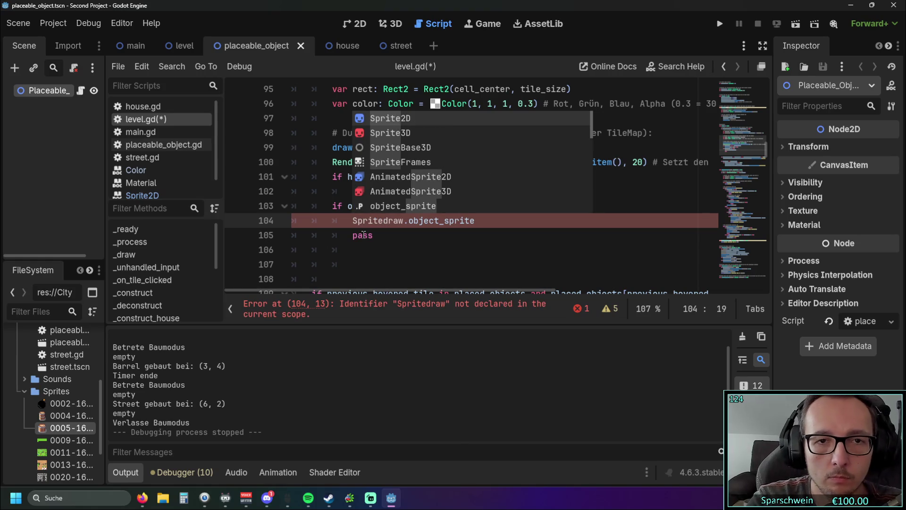
{"action": "key", "text": "Return"}
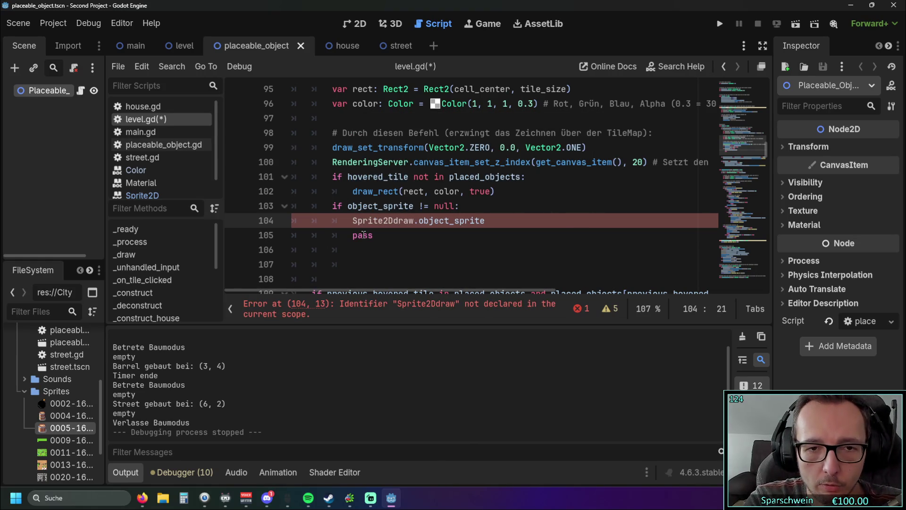
Step: Delete the draw, Sprite2D and dot prefixes so line 104 reads just object_sprite
{"action": "key", "text": "Delete"}
{"action": "key", "text": "Delete"}
{"action": "key", "text": "Delete"}
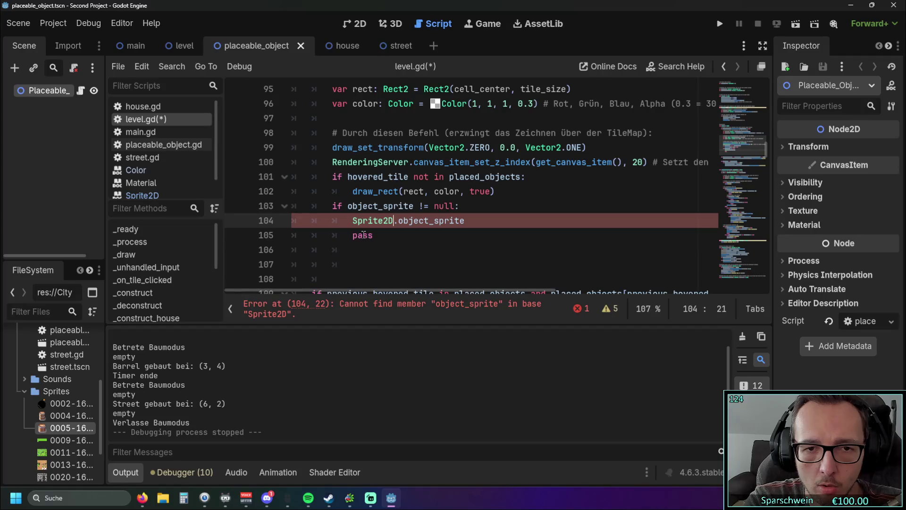
{"action": "key", "text": "BackSpace"}
{"action": "key", "text": "BackSpace"}
{"action": "key", "text": "BackSpace"}
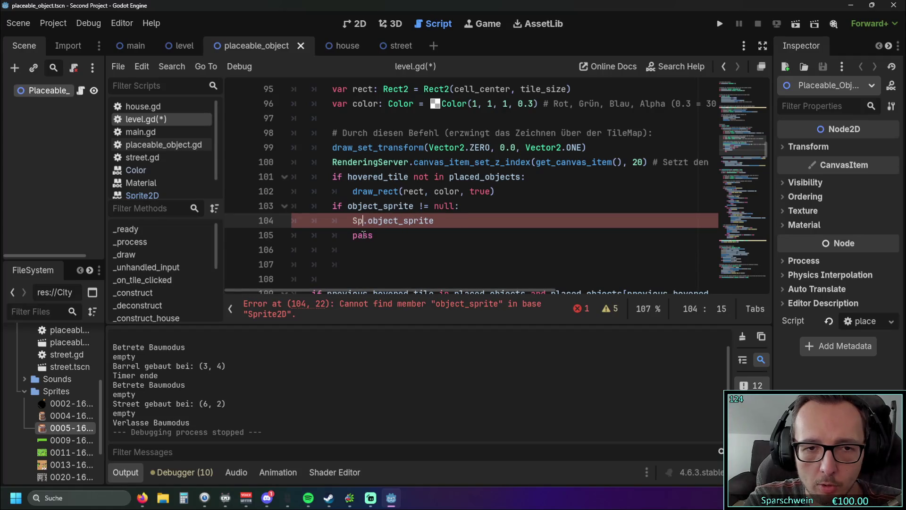
{"action": "key", "text": "Delete"}
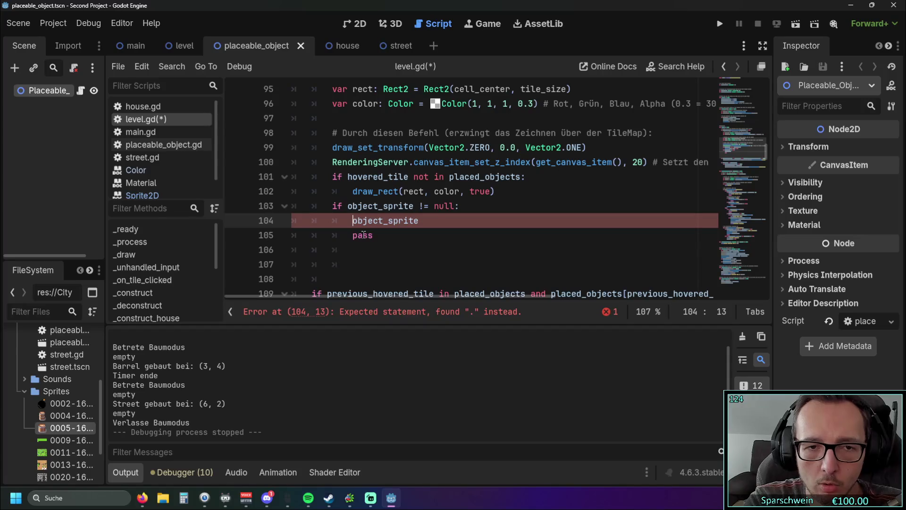
{"action": "left_click", "coordinate": [457, 224]}
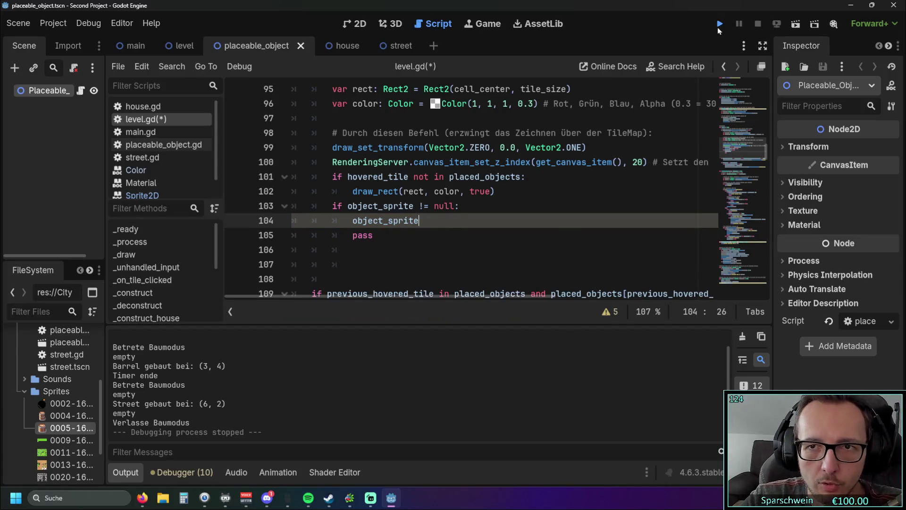
Step: Run the game and place two barrels on the grass map, hitting the freed-instance debugger error
{"action": "left_click", "coordinate": [718, 27]}
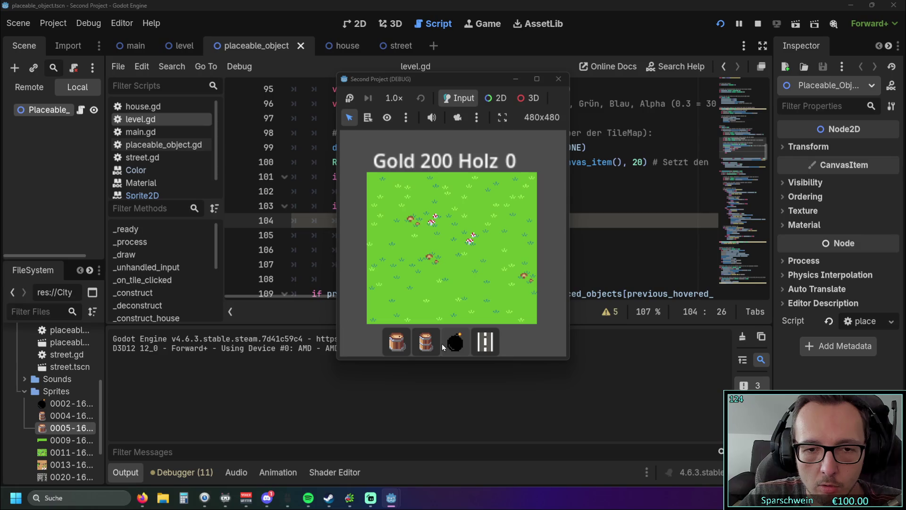
{"action": "left_click", "coordinate": [431, 339]}
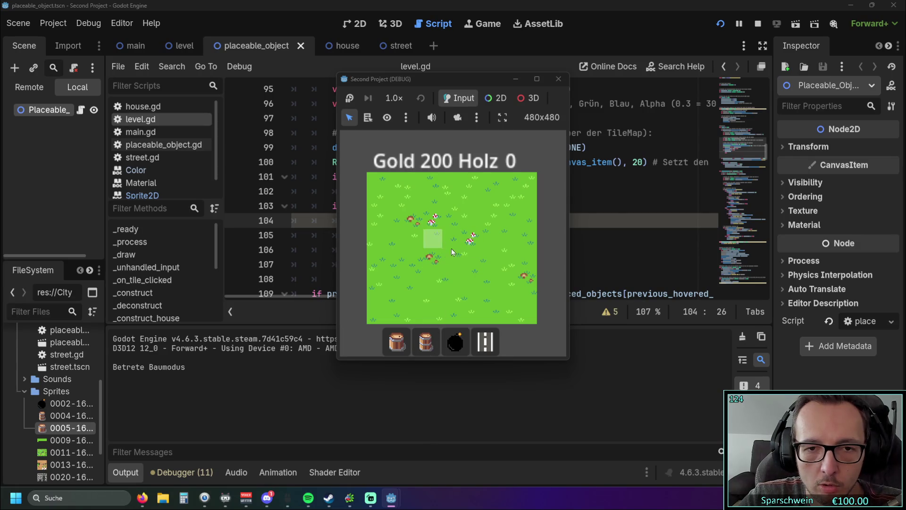
{"action": "left_click", "coordinate": [444, 252]}
{"action": "left_click", "coordinate": [439, 251]}
{"action": "right_click", "coordinate": [426, 237]}
{"action": "left_click", "coordinate": [405, 228]}
{"action": "scroll", "coordinate": [433, 226], "scroll_direction": "up", "scroll_amount": 4}
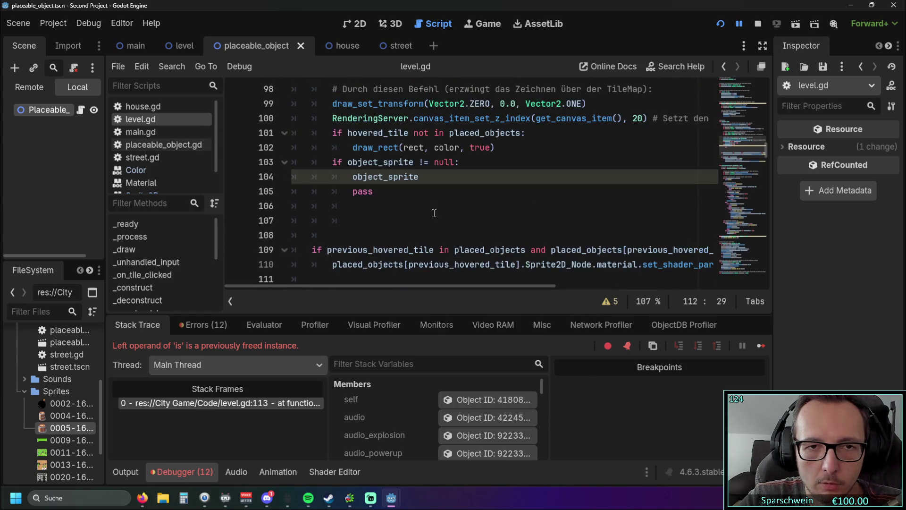
Step: Review level.gd around line 106, then bring up the house scene with its Building node
{"action": "left_click", "coordinate": [412, 244]}
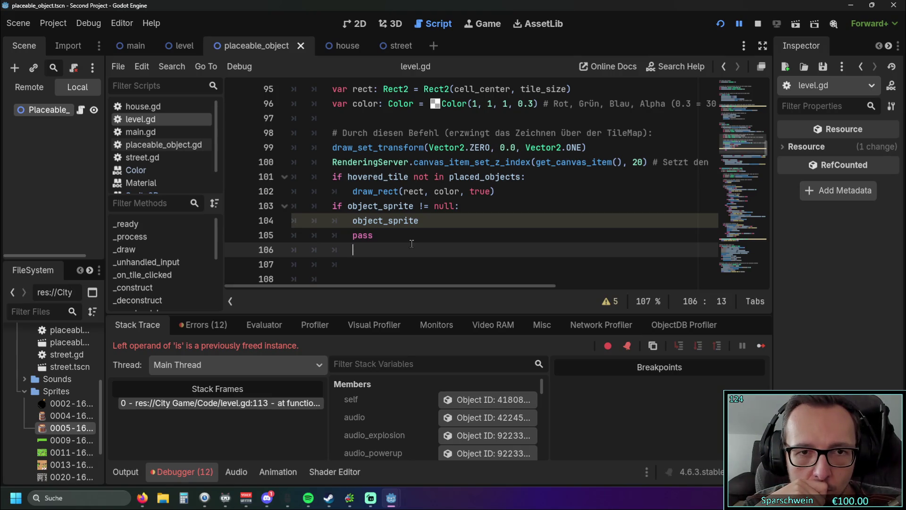
{"action": "scroll", "coordinate": [763, 142], "scroll_direction": "up", "scroll_amount": 1}
{"action": "scroll", "coordinate": [763, 142], "scroll_direction": "down", "scroll_amount": 1}
{"action": "mouse_move", "coordinate": [768, 148]}
{"action": "left_mouse_down"}
{"action": "mouse_move", "coordinate": [773, 83]}
{"action": "mouse_move", "coordinate": [768, 119]}
{"action": "left_mouse_up"}
{"action": "left_click", "coordinate": [336, 45]}
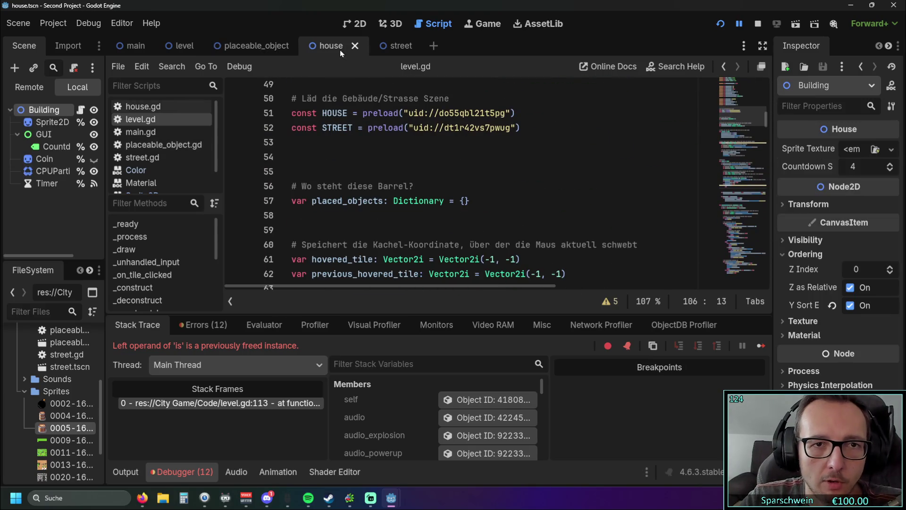
Step: Select the house's Sprite2D node and compare scenes before settling on level
{"action": "left_click", "coordinate": [49, 125]}
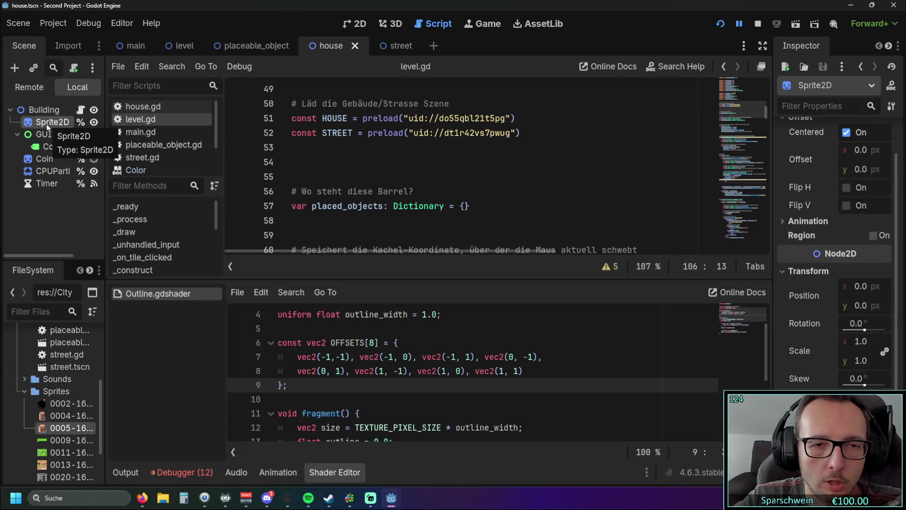
{"action": "left_click", "coordinate": [246, 47]}
{"action": "left_click", "coordinate": [329, 47]}
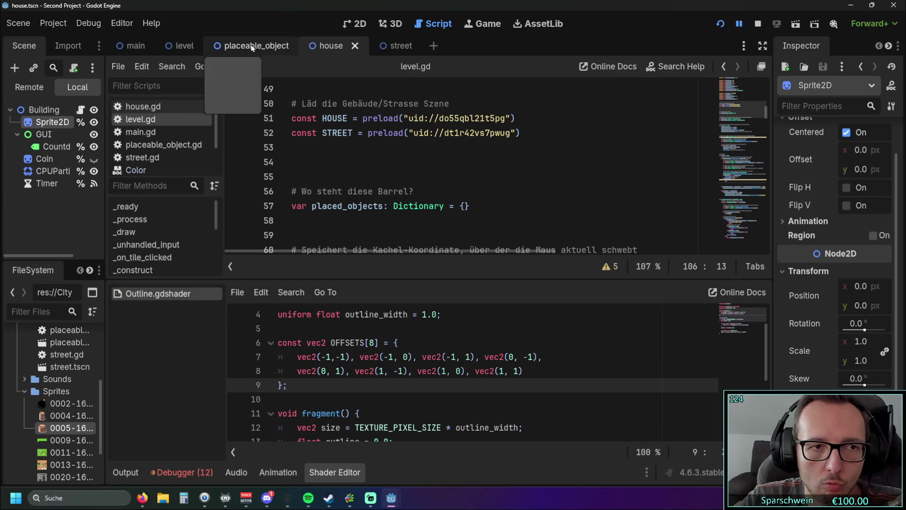
{"action": "left_click", "coordinate": [171, 48]}
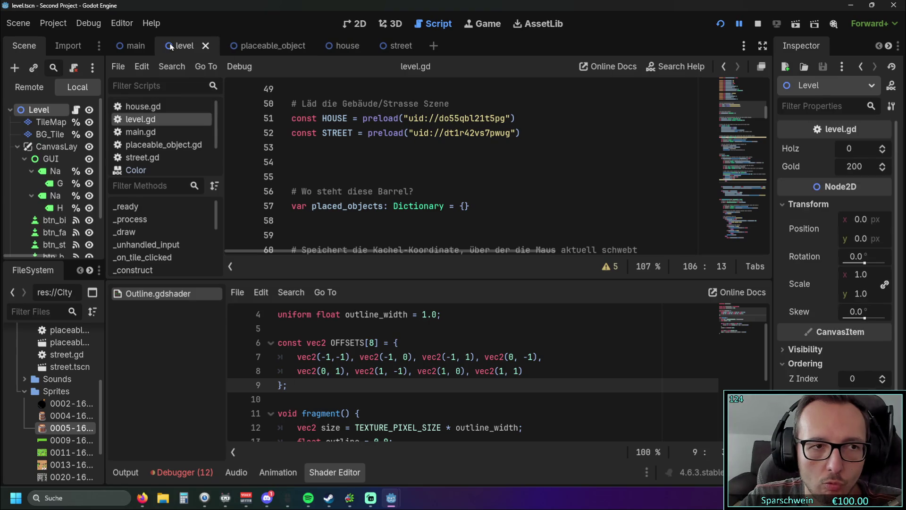
{"action": "left_click", "coordinate": [333, 47]}
{"action": "left_click", "coordinate": [181, 46]}
{"action": "left_click", "coordinate": [330, 46]}
{"action": "left_click", "coordinate": [191, 46]}
{"action": "left_click", "coordinate": [341, 42]}
{"action": "left_click", "coordinate": [184, 46]}
Step: Browse level.gd's _ready and _process code with the Output log, then the Audio bus layout, below
{"action": "scroll", "coordinate": [373, 122], "scroll_direction": "down", "scroll_amount": 8}
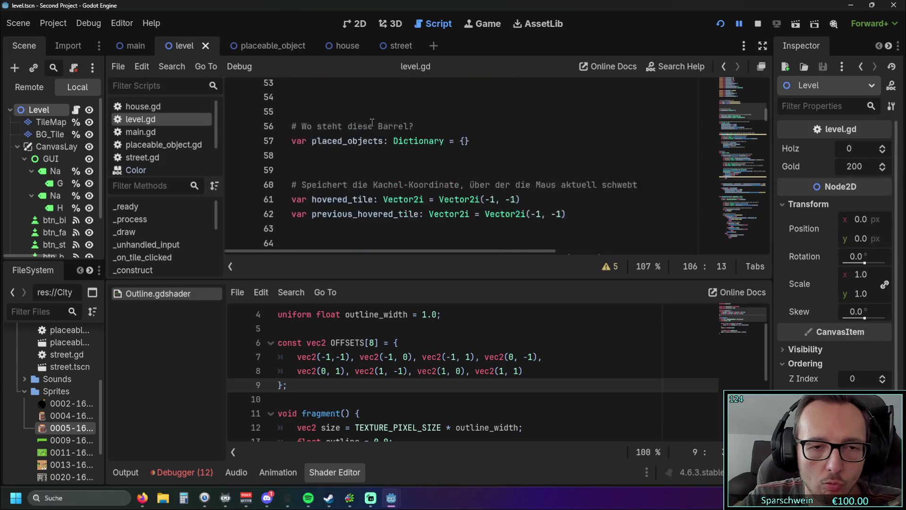
{"action": "scroll", "coordinate": [373, 122], "scroll_direction": "down", "scroll_amount": 3}
{"action": "scroll", "coordinate": [373, 122], "scroll_direction": "up", "scroll_amount": 12}
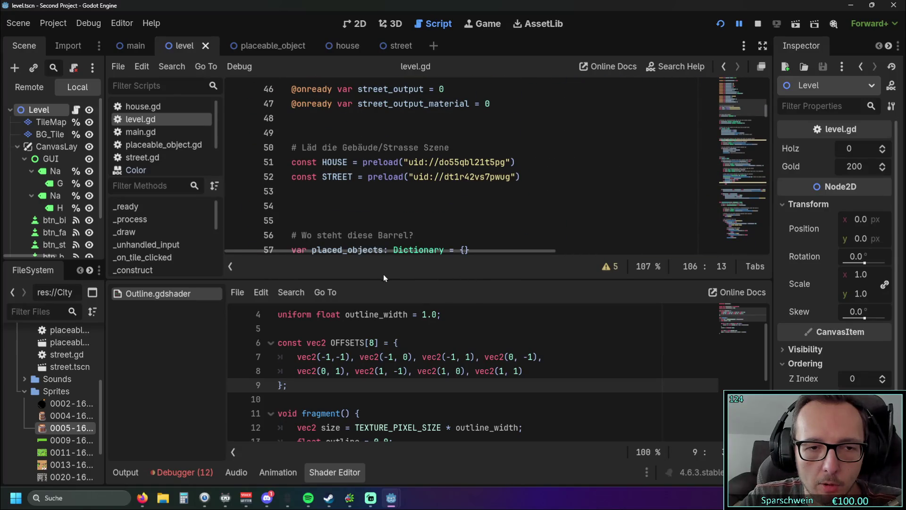
{"action": "left_click", "coordinate": [126, 472]}
{"action": "left_click", "coordinate": [236, 472]}
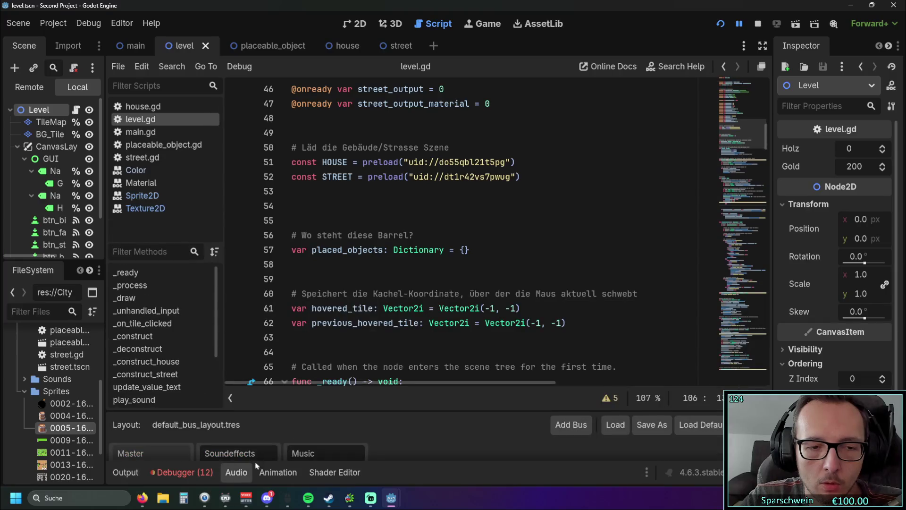
{"action": "scroll", "coordinate": [330, 165], "scroll_direction": "down", "scroll_amount": 6}
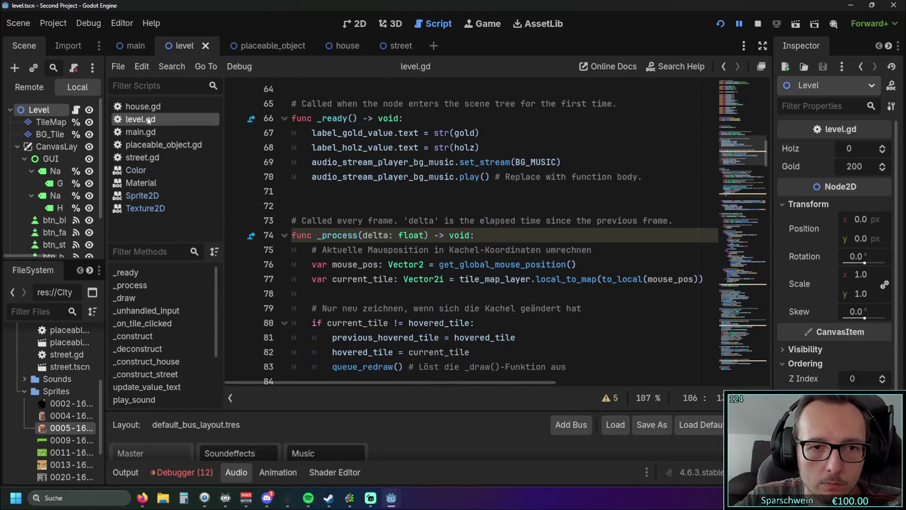